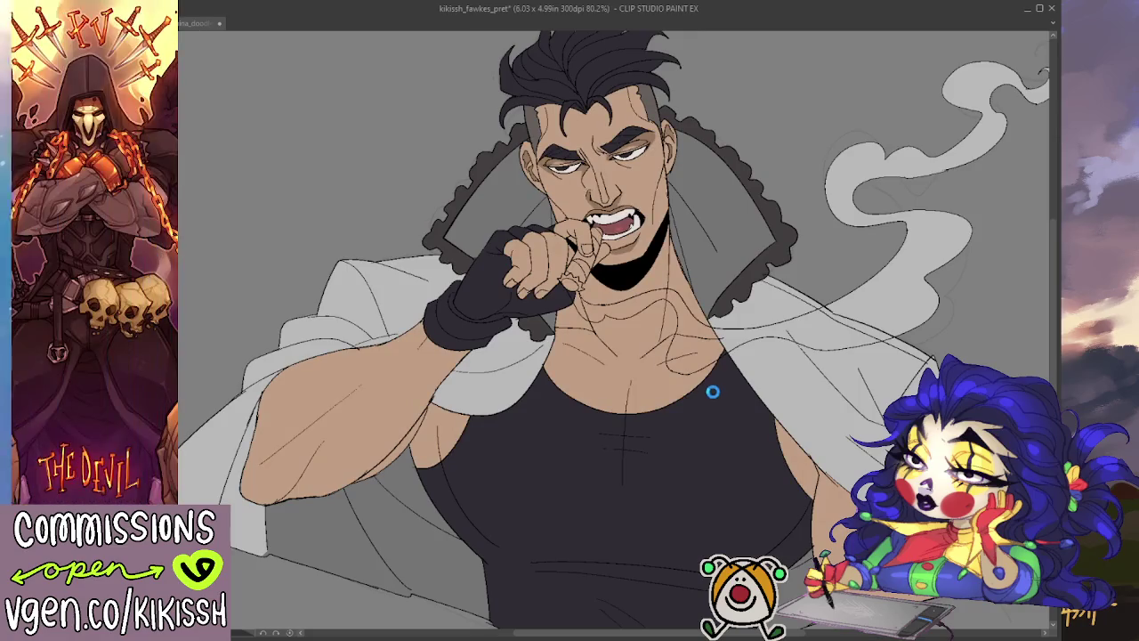
- Dot a small white earring stud onto the man's ear
mouse_move(674, 367)
left_mouse_down()
mouse_move(696, 366)
mouse_move(690, 375)
left_mouse_up()
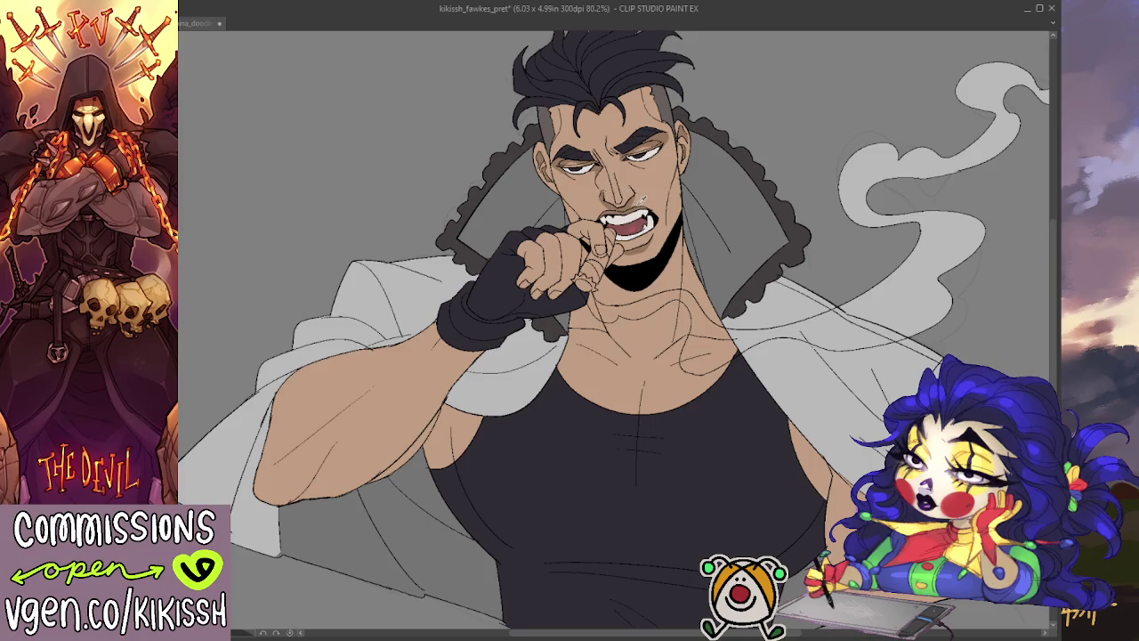
left_click(684, 165)
left_click_drag(684, 165, 683, 162)
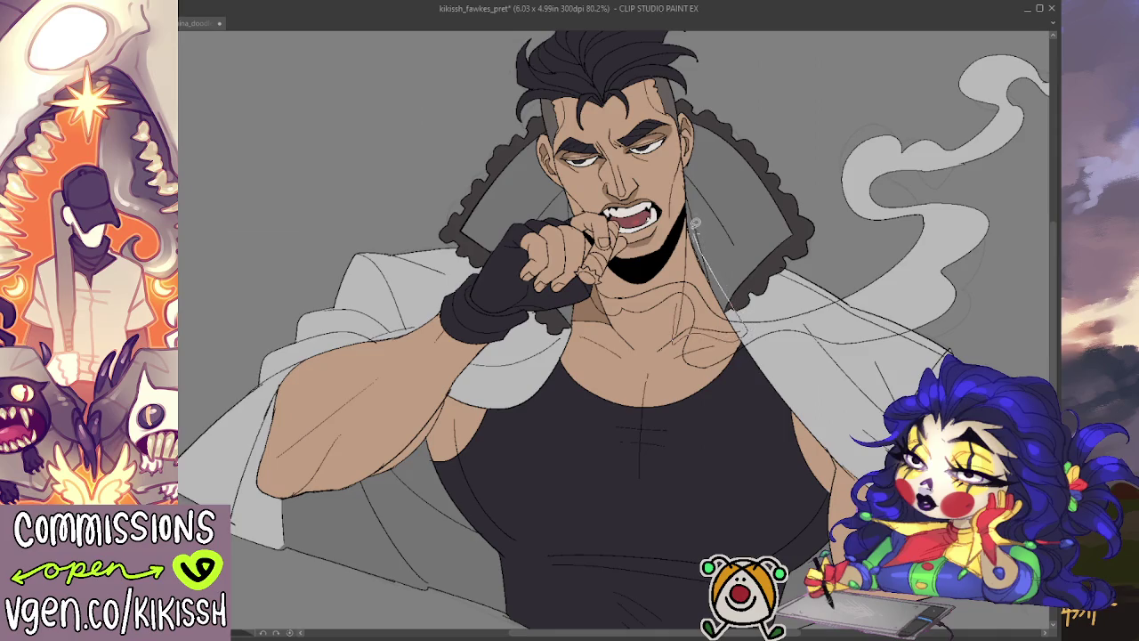
- Darken the skin shadow on the right side of the neck
left_click_drag(694, 230, 701, 295)
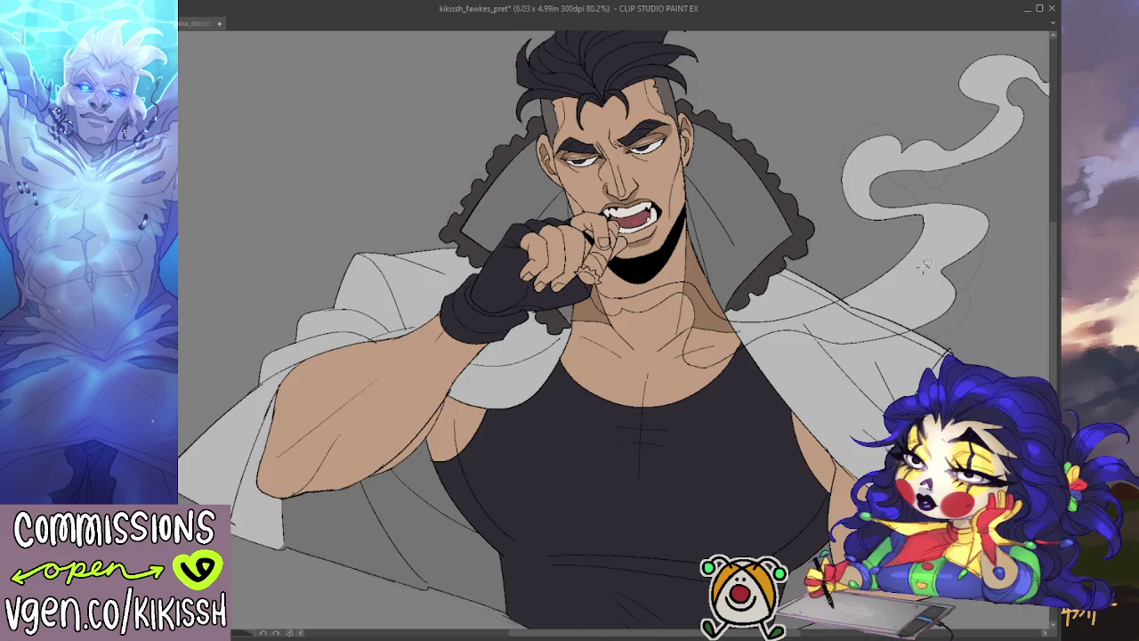
scroll(925, 262, "down", 1)
scroll(917, 276, "up", 1)
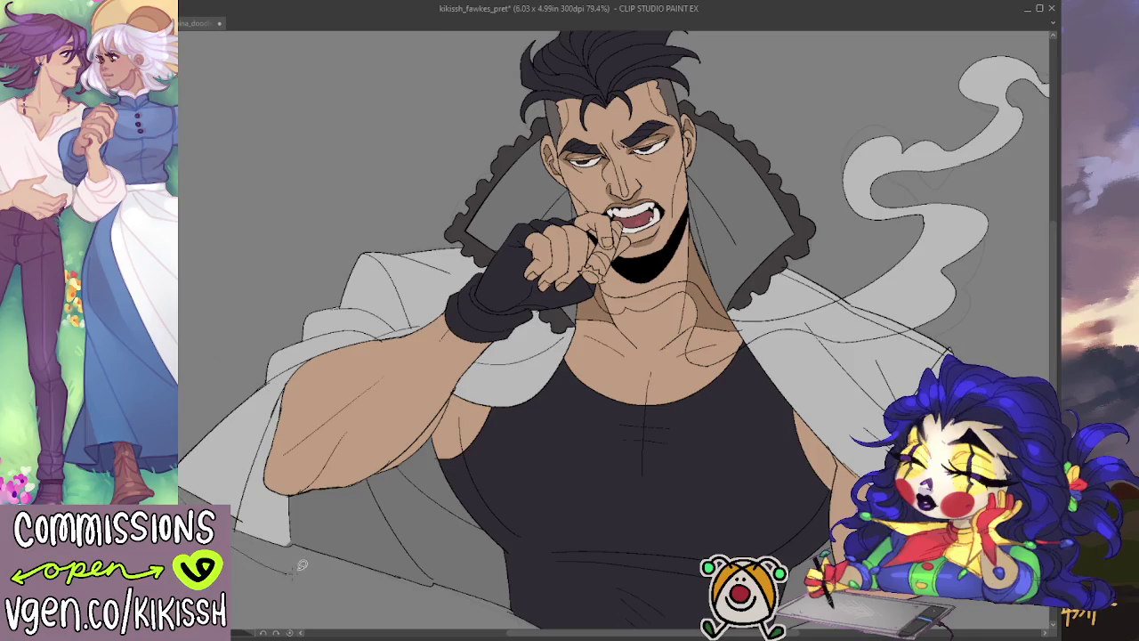
- Remove the stray sketch strokes over the forearm, arm and jacket
left_click_drag(305, 534, 507, 269)
key("ctrl+z")
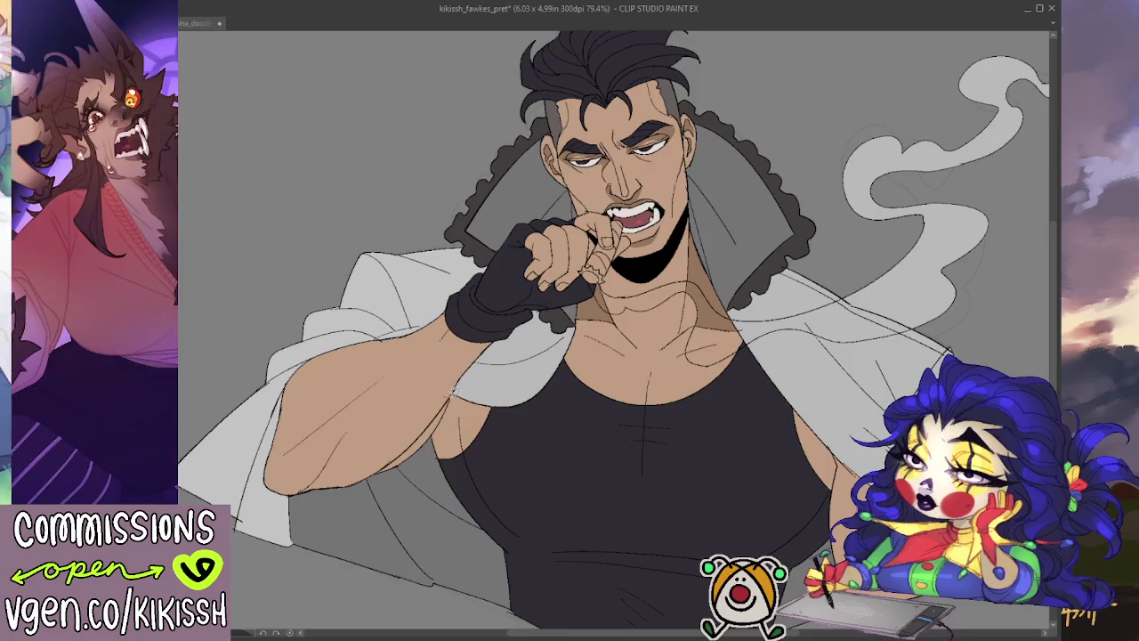
mouse_move(450, 394)
left_mouse_down()
mouse_move(566, 378)
mouse_move(517, 310)
left_mouse_up()
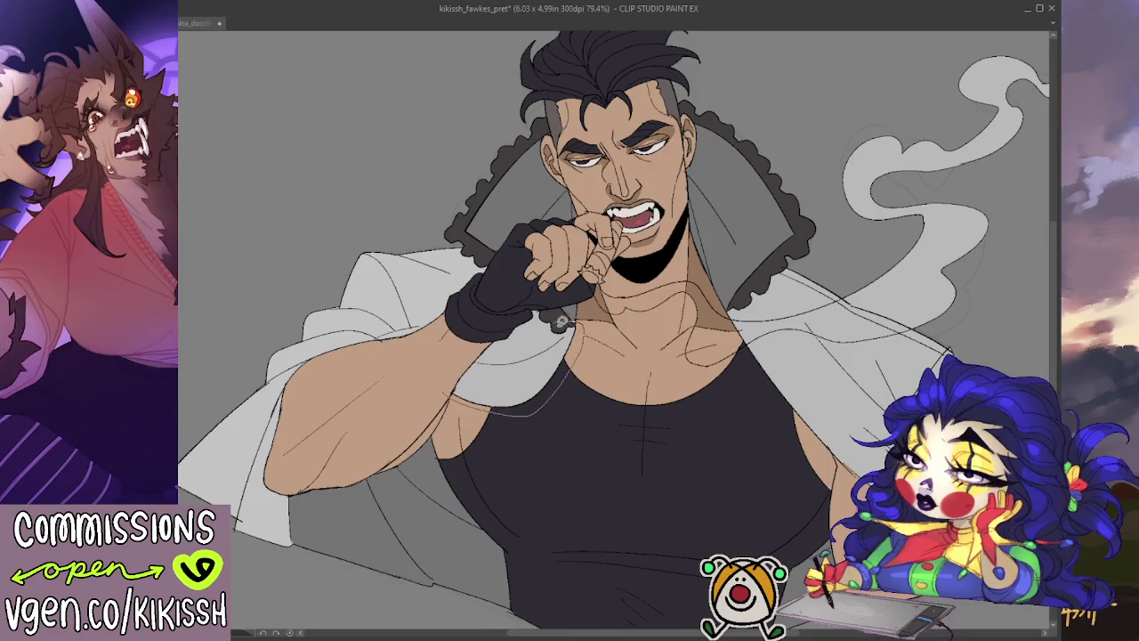
key("Delete")
mouse_move(723, 403)
left_mouse_down()
mouse_move(611, 389)
mouse_move(516, 308)
mouse_move(730, 467)
mouse_move(803, 470)
mouse_move(720, 237)
mouse_move(610, 153)
mouse_move(521, 132)
mouse_move(509, 147)
left_mouse_up()
key("Delete")
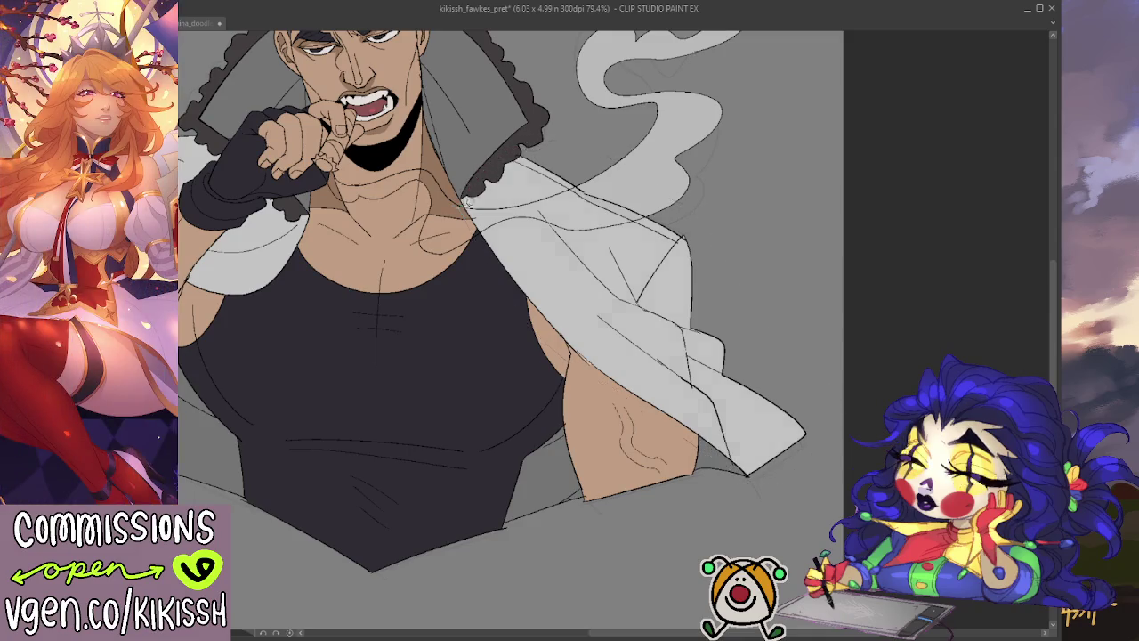
- Try a light crescent stroke near the neckline, then undo it
left_click_drag(677, 223, 761, 241)
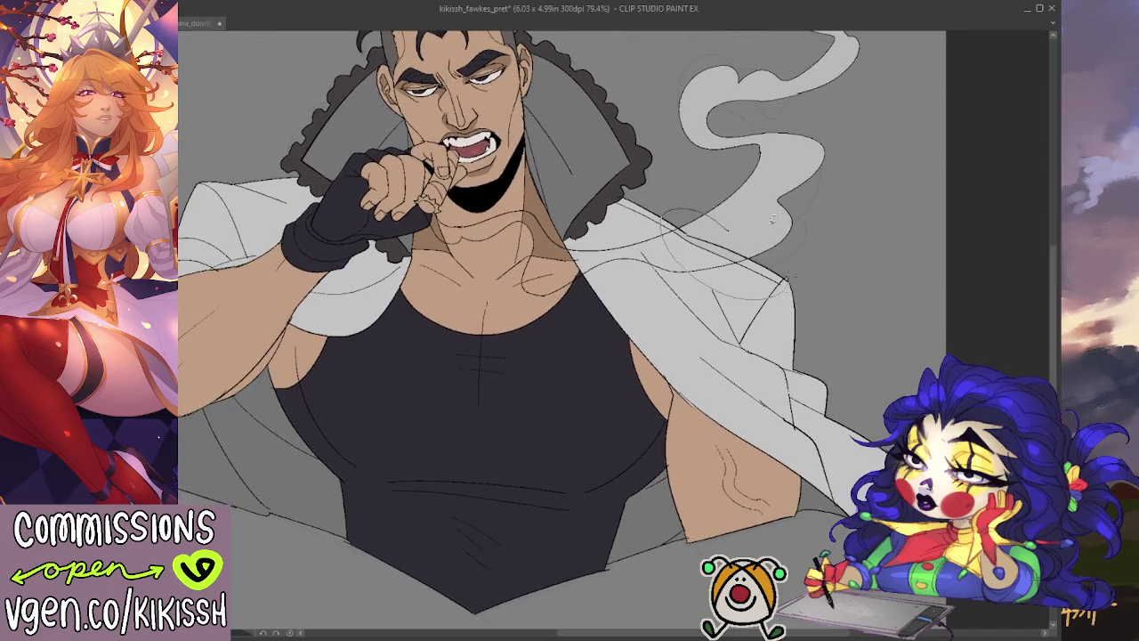
mouse_move(687, 294)
left_mouse_down()
mouse_move(770, 295)
mouse_move(770, 339)
mouse_move(748, 334)
mouse_move(763, 352)
left_mouse_up()
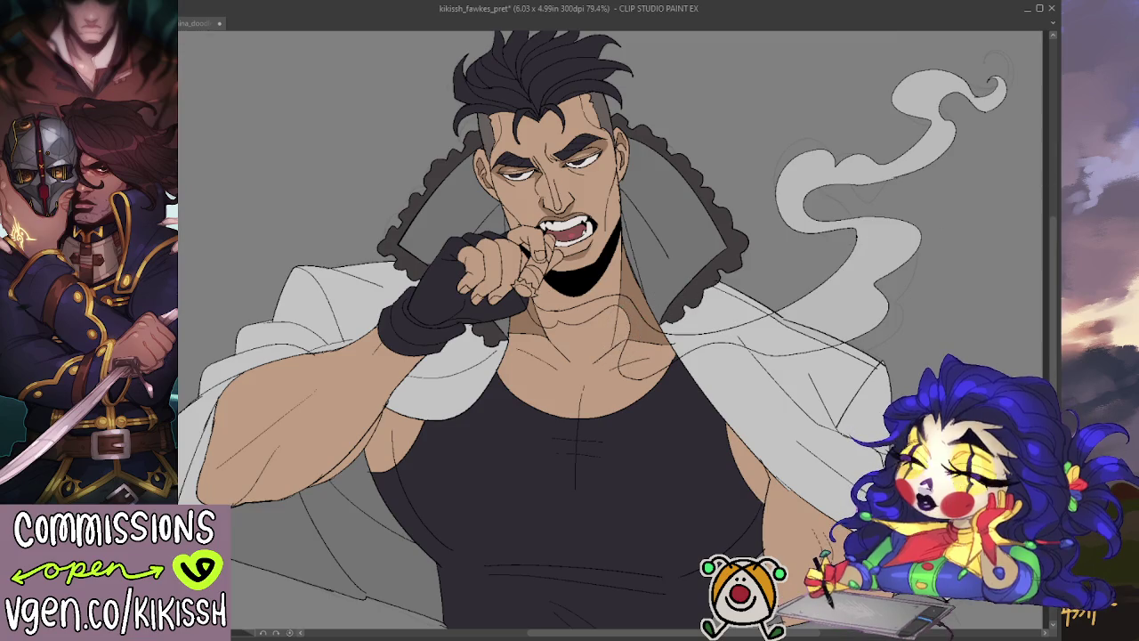
left_click_drag(611, 310, 623, 345)
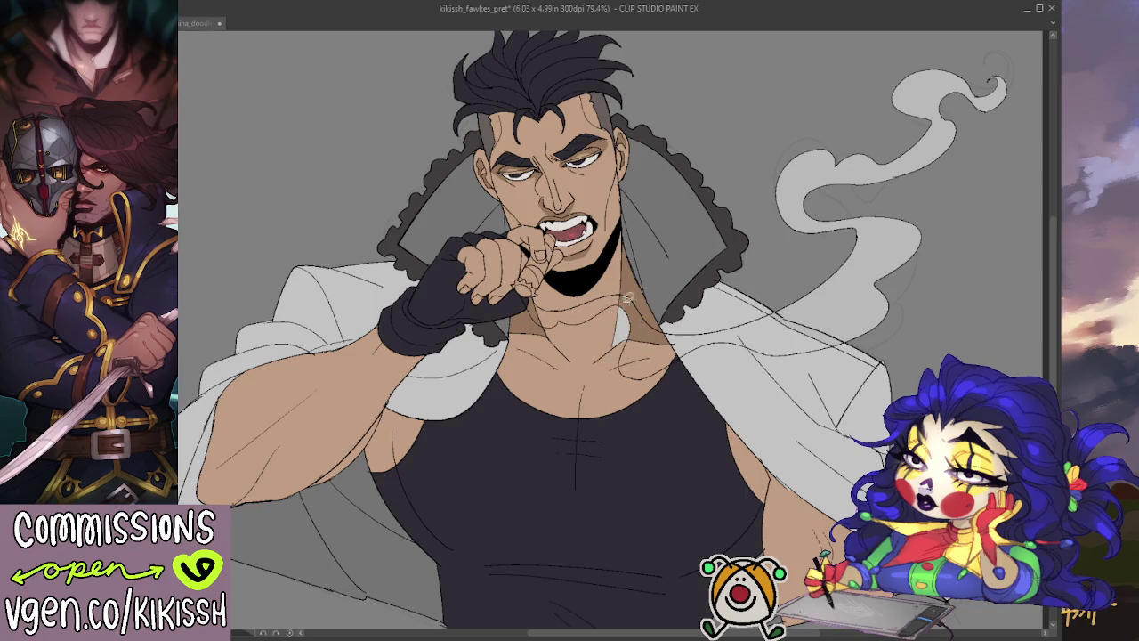
key("ctrl+z")
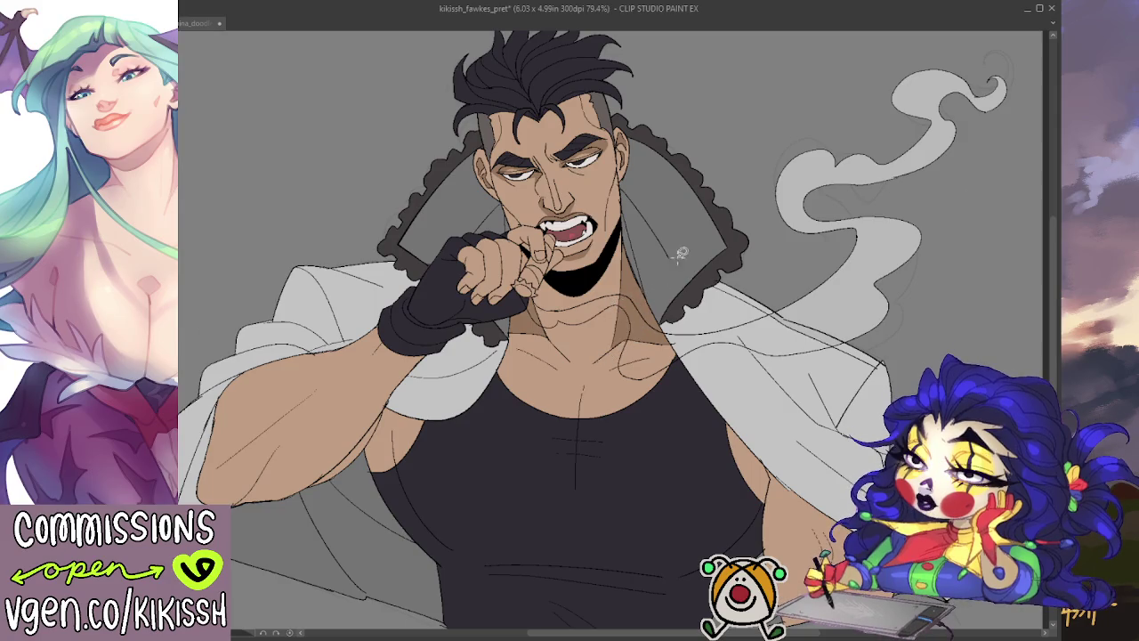
- Trace the smoke shape over the jacket and chest and fill it translucent beige
left_click_drag(612, 272, 625, 261)
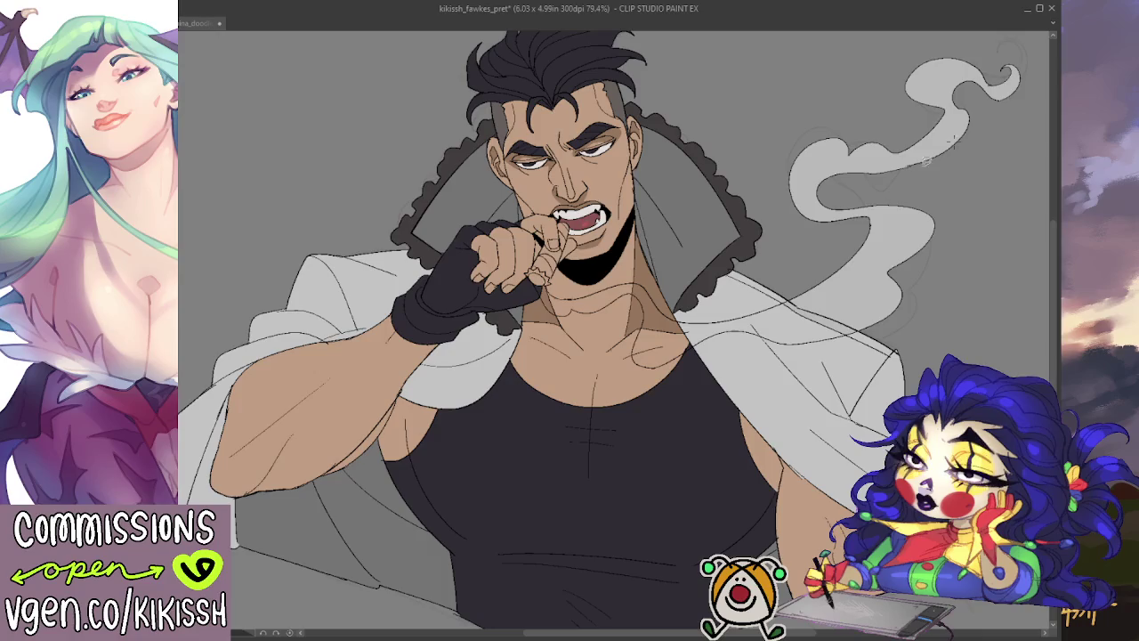
mouse_move(532, 296)
left_mouse_down()
mouse_move(556, 317)
mouse_move(628, 331)
left_mouse_up()
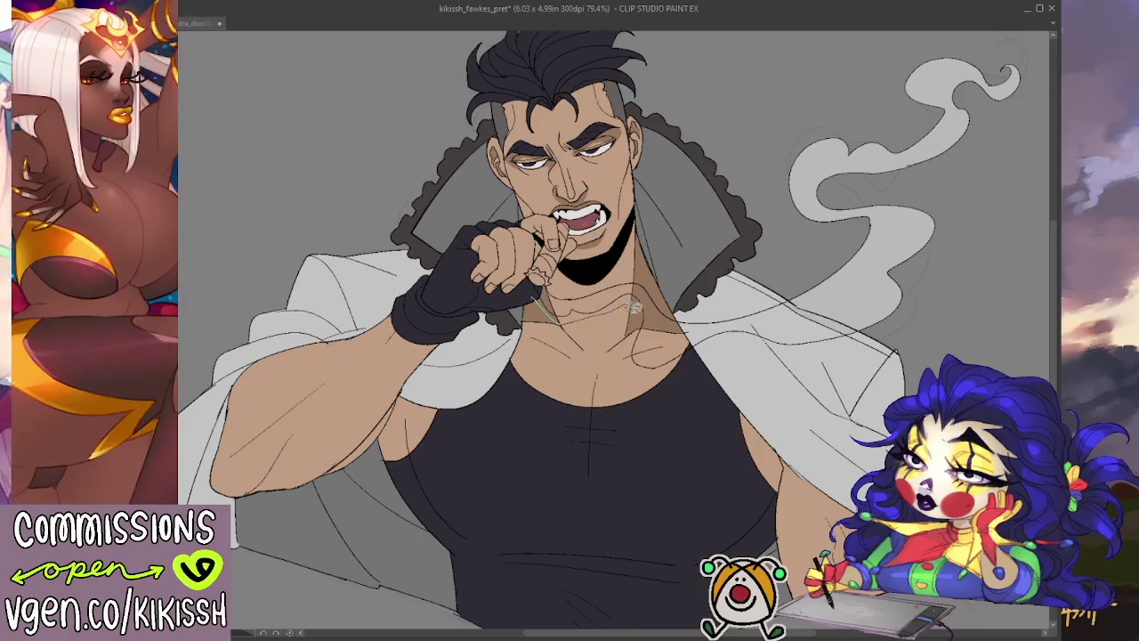
mouse_move(807, 345)
left_mouse_down()
mouse_move(783, 223)
mouse_move(547, 295)
left_mouse_up()
mouse_move(674, 313)
left_mouse_down()
mouse_move(696, 358)
mouse_move(770, 349)
mouse_move(850, 307)
mouse_move(686, 308)
left_mouse_up()
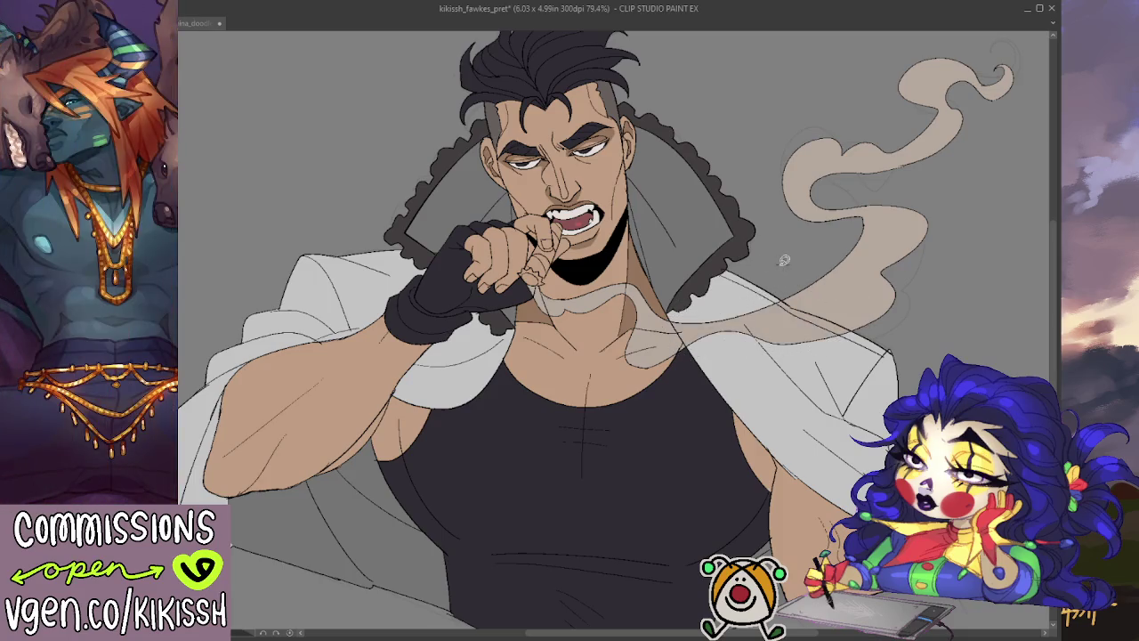
scroll(784, 260, "up", 1)
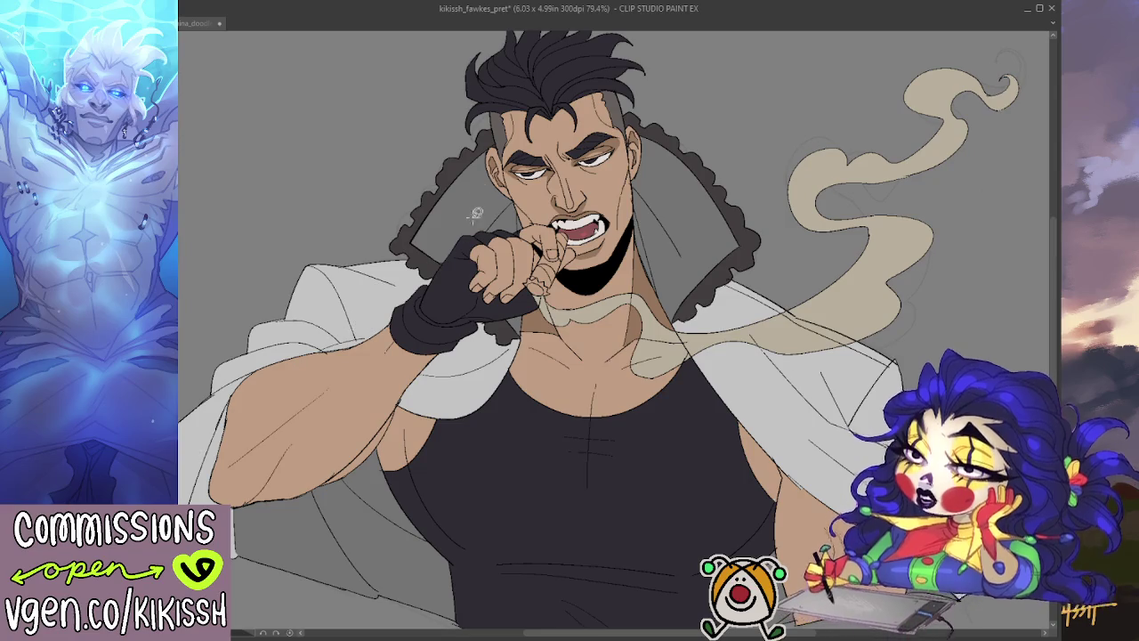
scroll(499, 128, "up", 2)
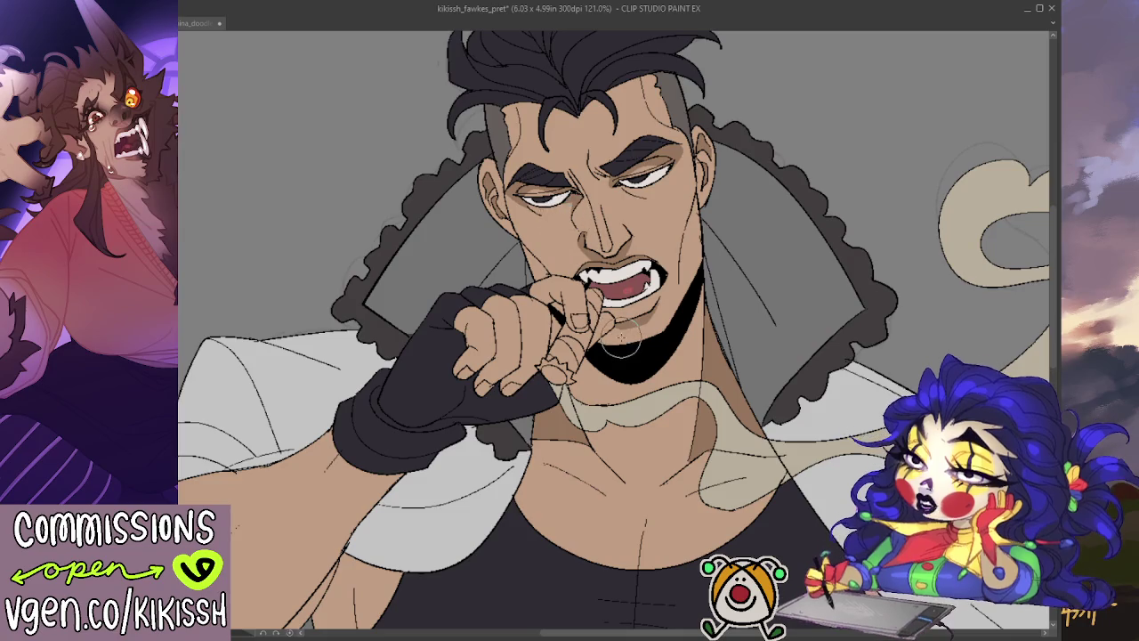
- Zoom and pan the view down to the man's face
scroll(623, 343, "down", 1)
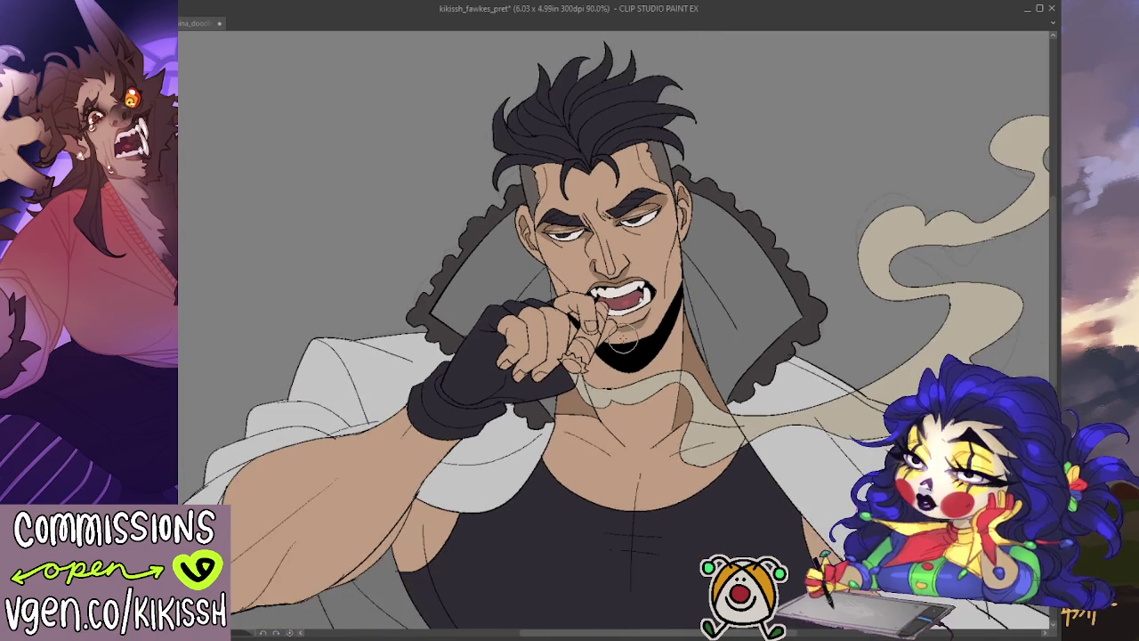
scroll(651, 254, "up", 1)
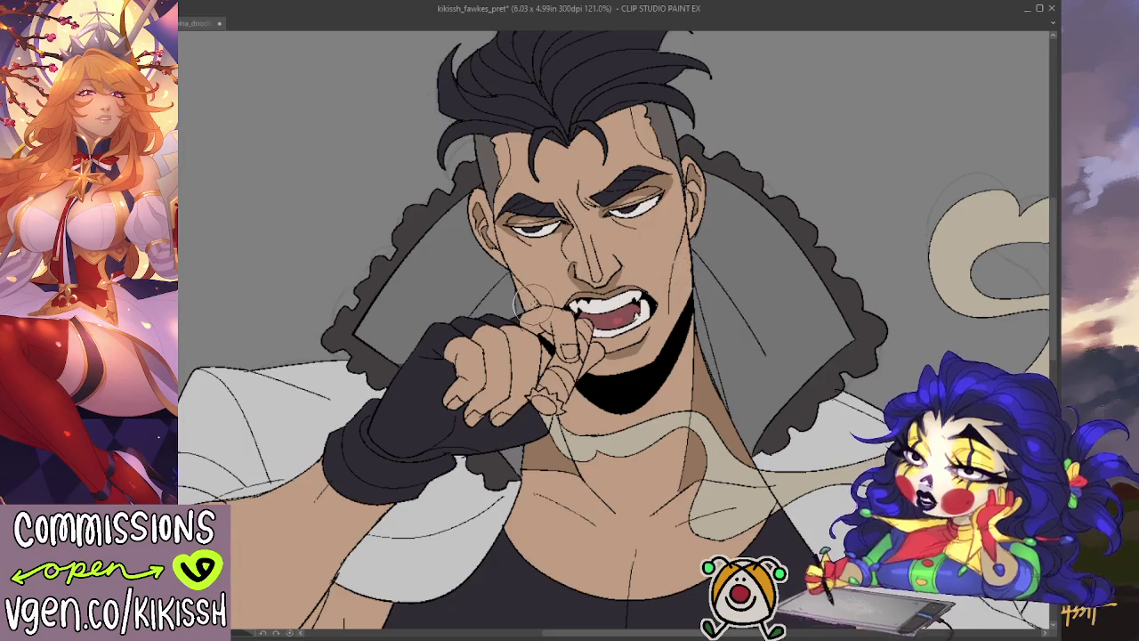
left_click_drag(659, 231, 669, 270)
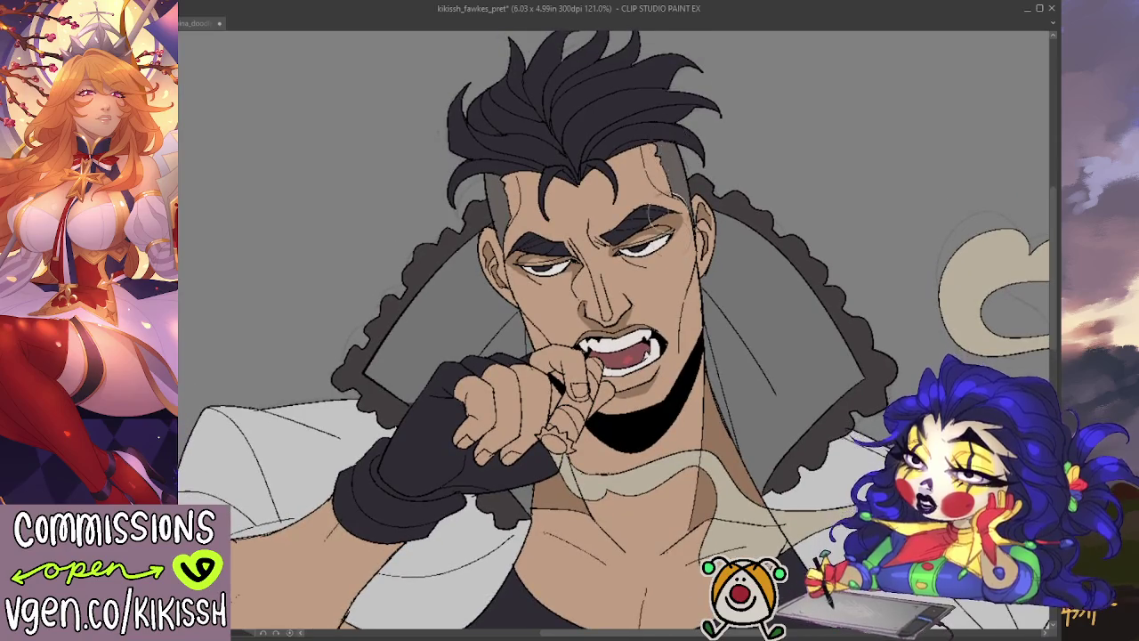
scroll(683, 329, "down", 2)
scroll(674, 372, "down", 1)
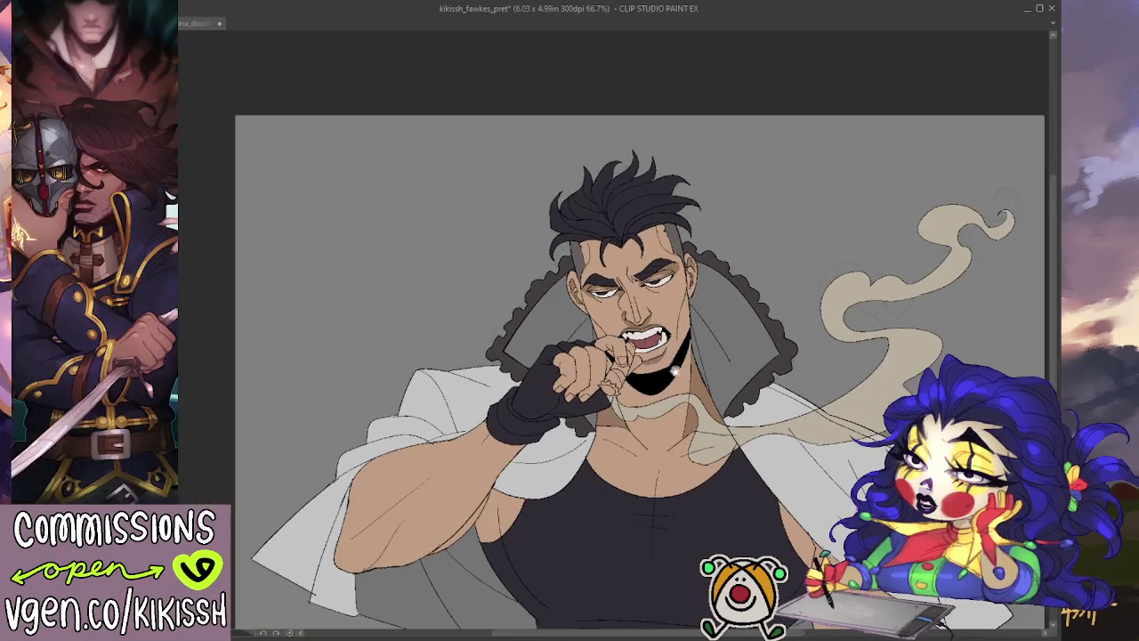
scroll(674, 369, "up", 1)
scroll(628, 276, "up", 1)
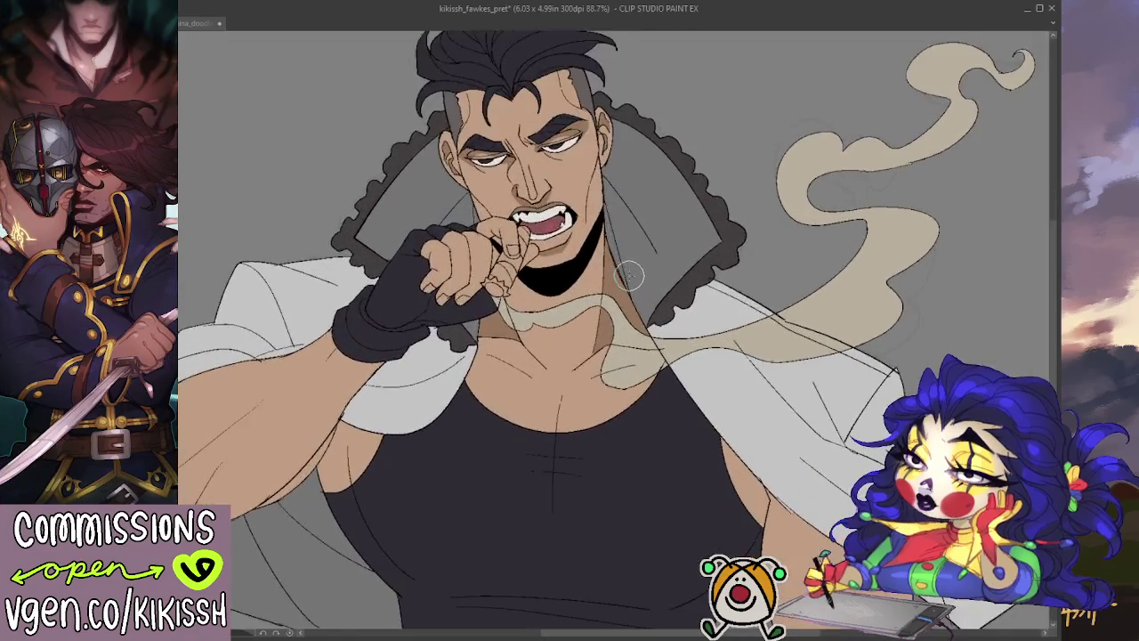
scroll(628, 276, "up", 1)
scroll(621, 328, "up", 1)
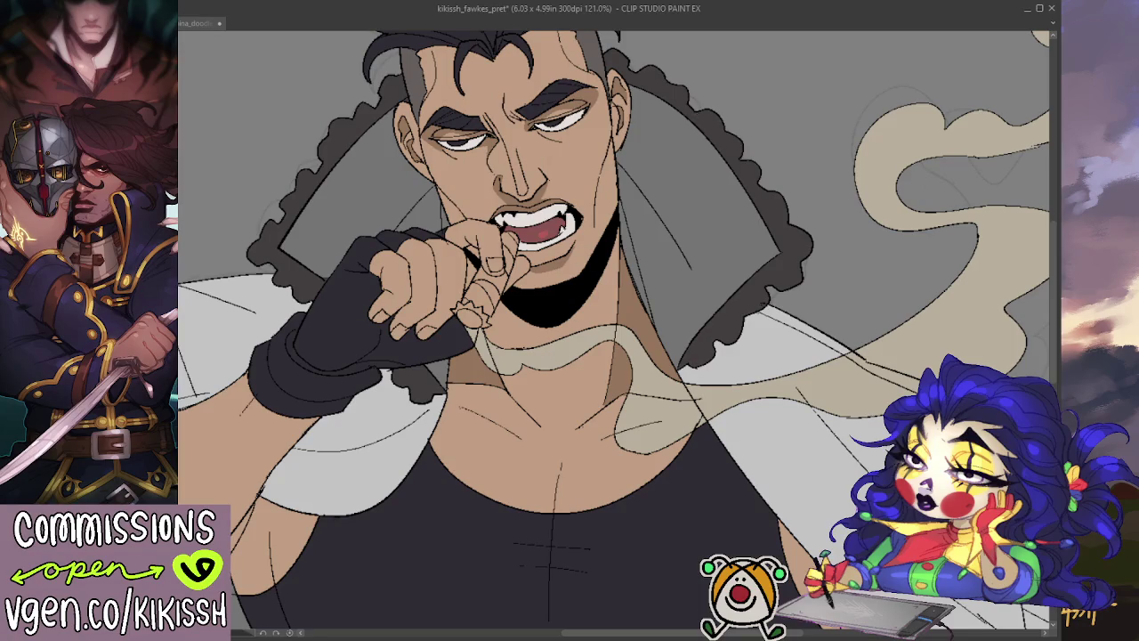
- Check the signed vitamina_doodle drawing, then return to the fawkes illustration's forehead
left_click(196, 22)
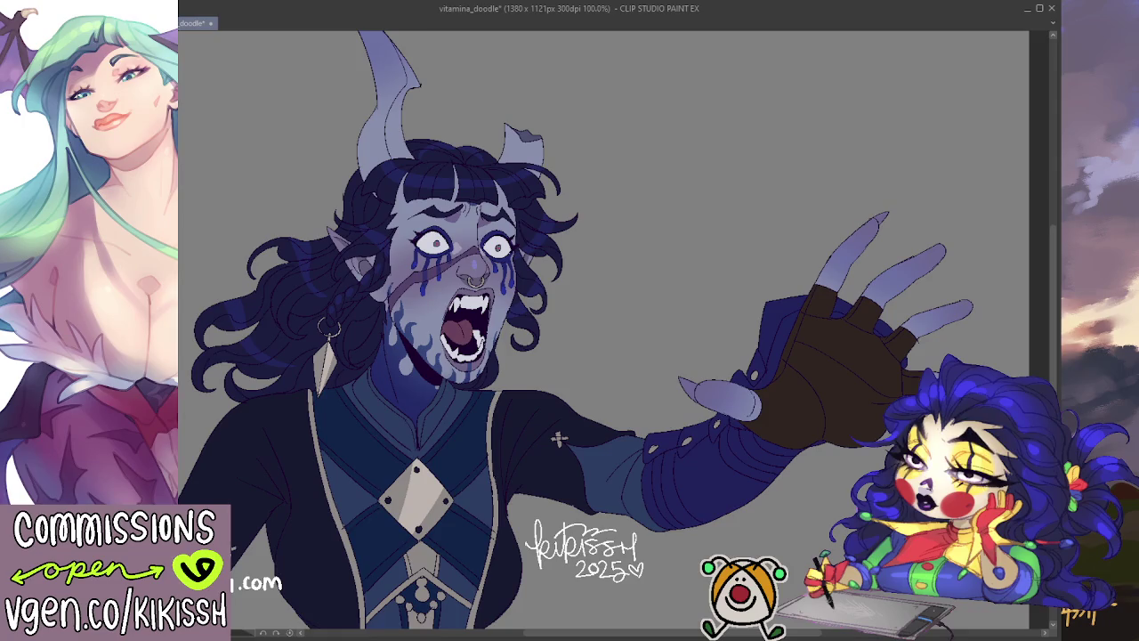
key("ctrl+Tab")
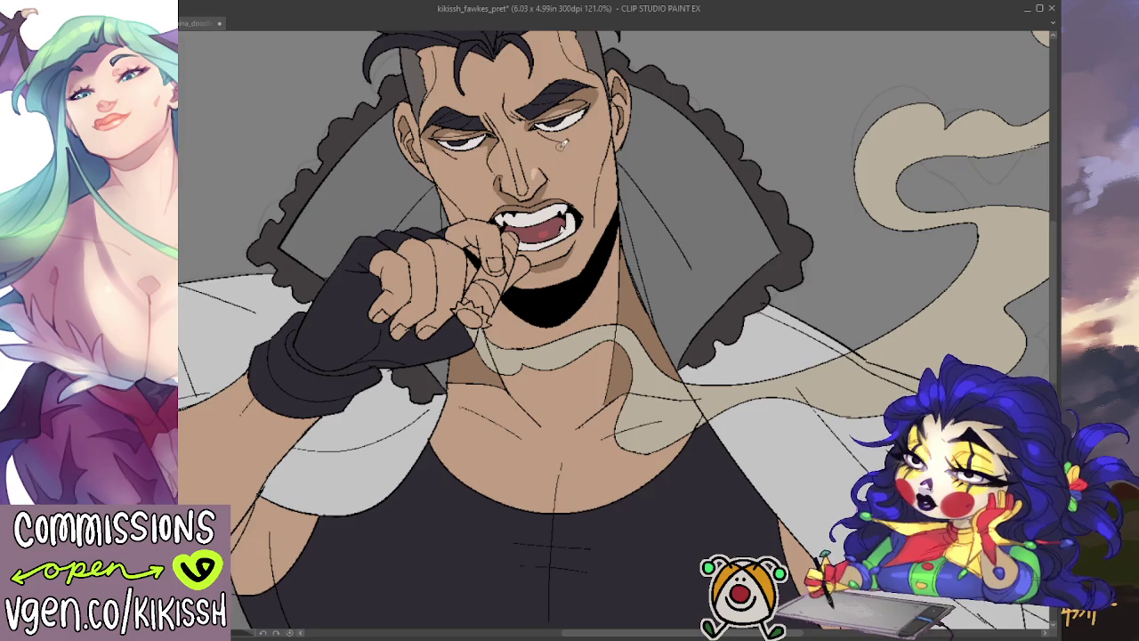
left_click_drag(553, 131, 567, 163)
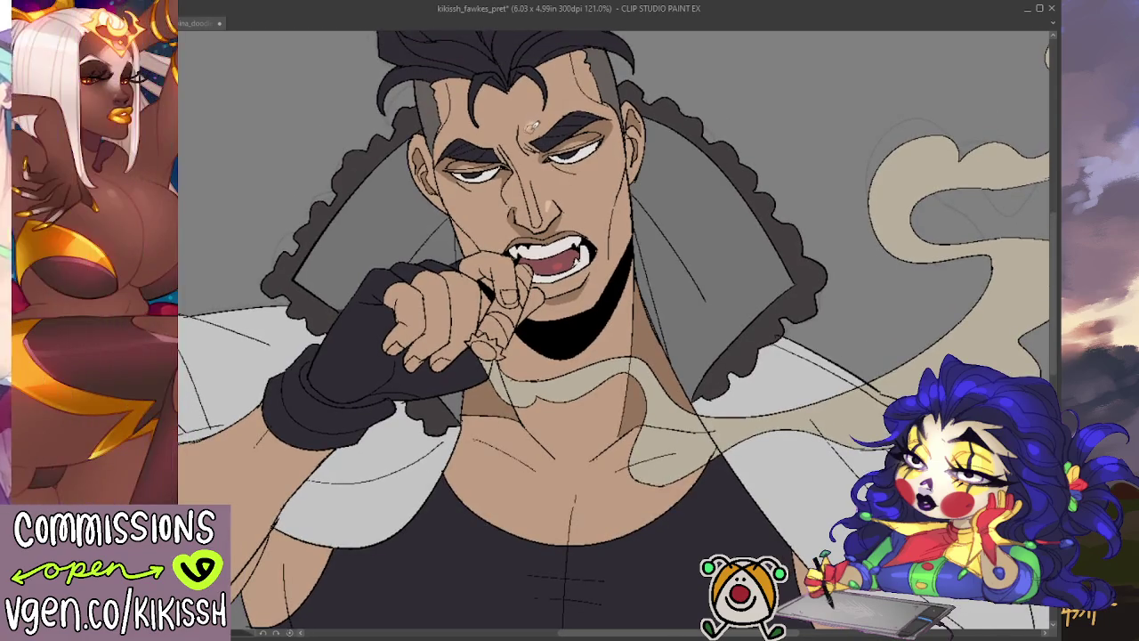
scroll(654, 174, "down", 1)
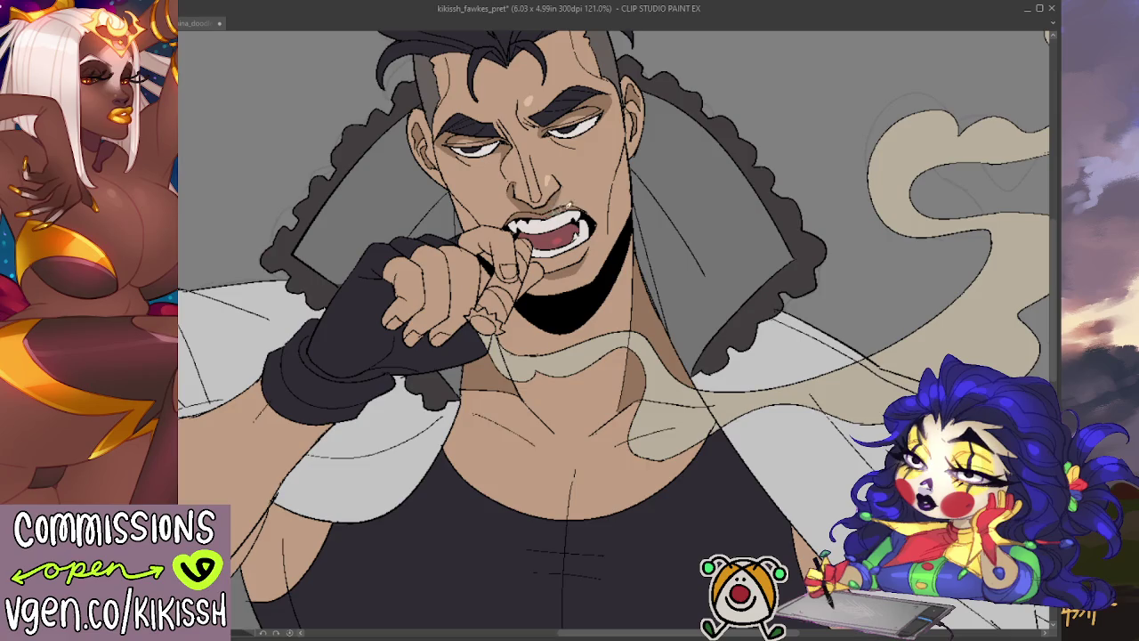
key("ctrl+minus")
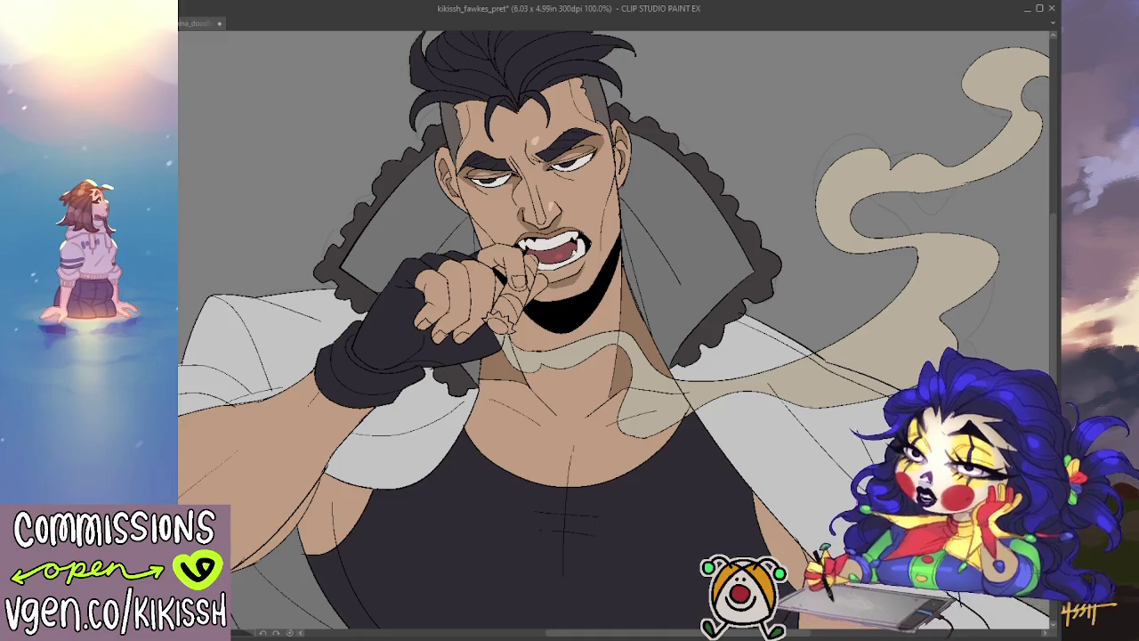
key("ctrl+shift+u")
key("ctrl+shift+u")
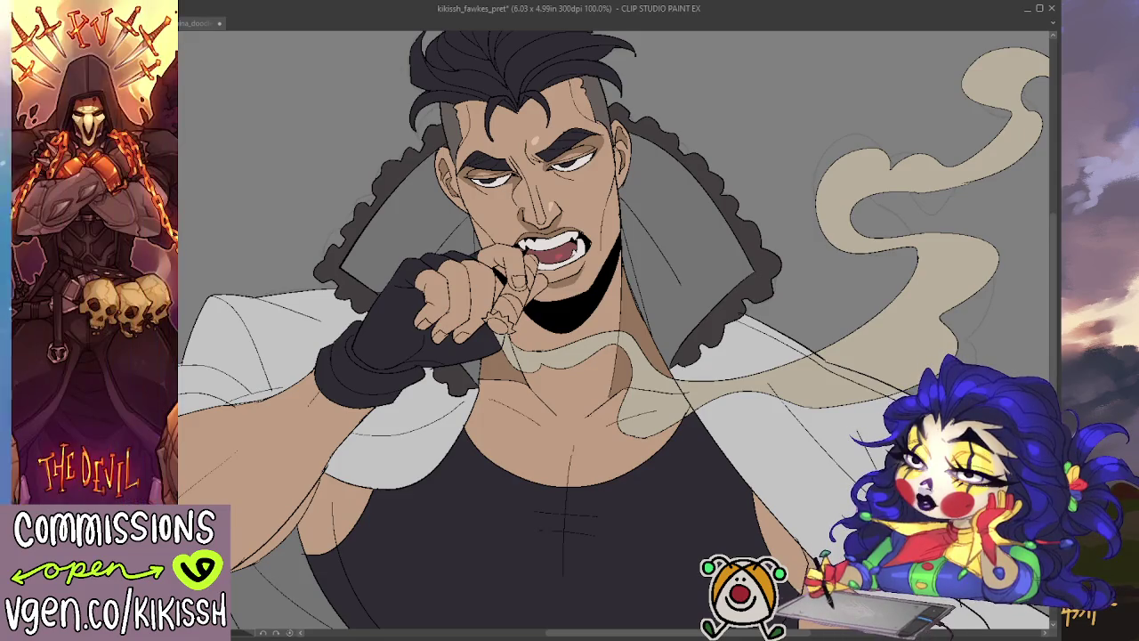
left_click_drag(335, 219, 283, 228)
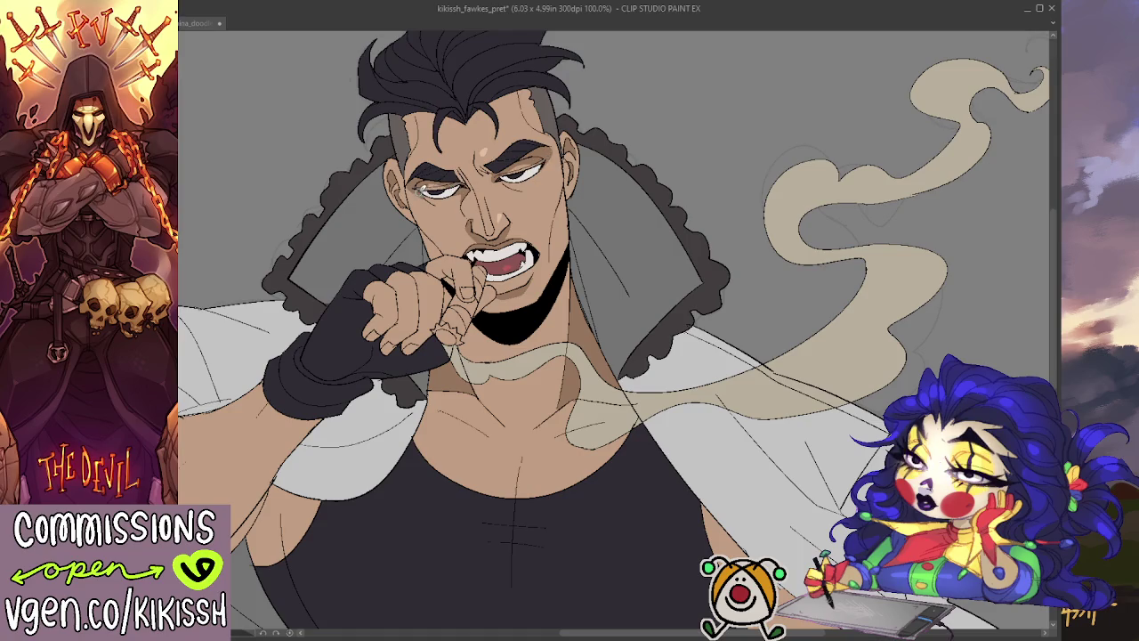
left_click_drag(585, 158, 652, 153)
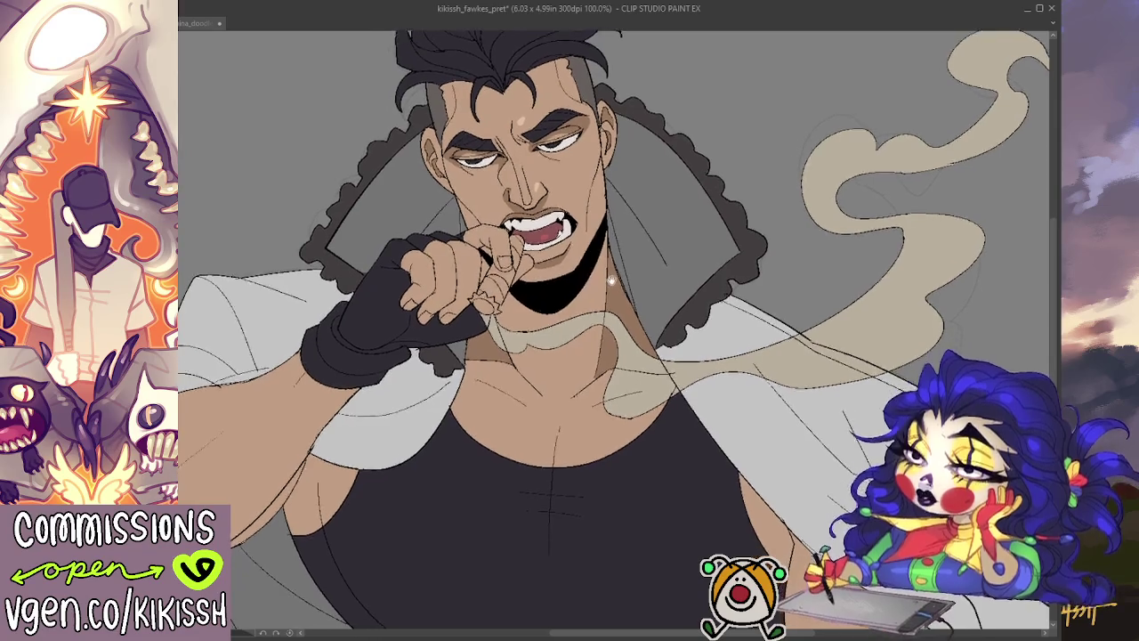
left_click(182, 26)
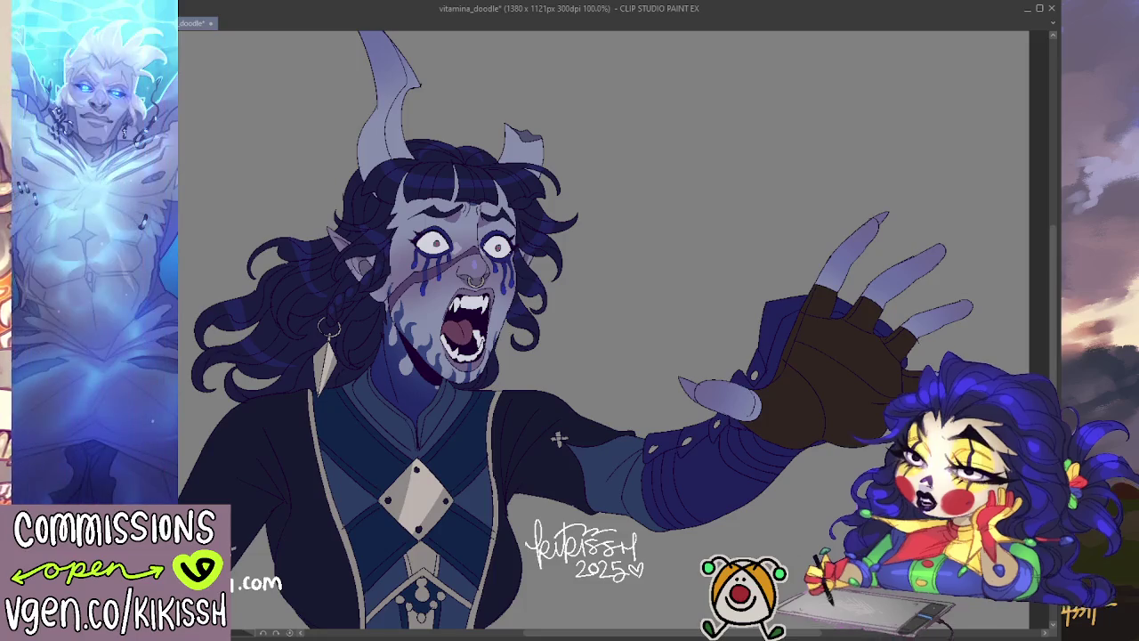
key("ctrl+Tab")
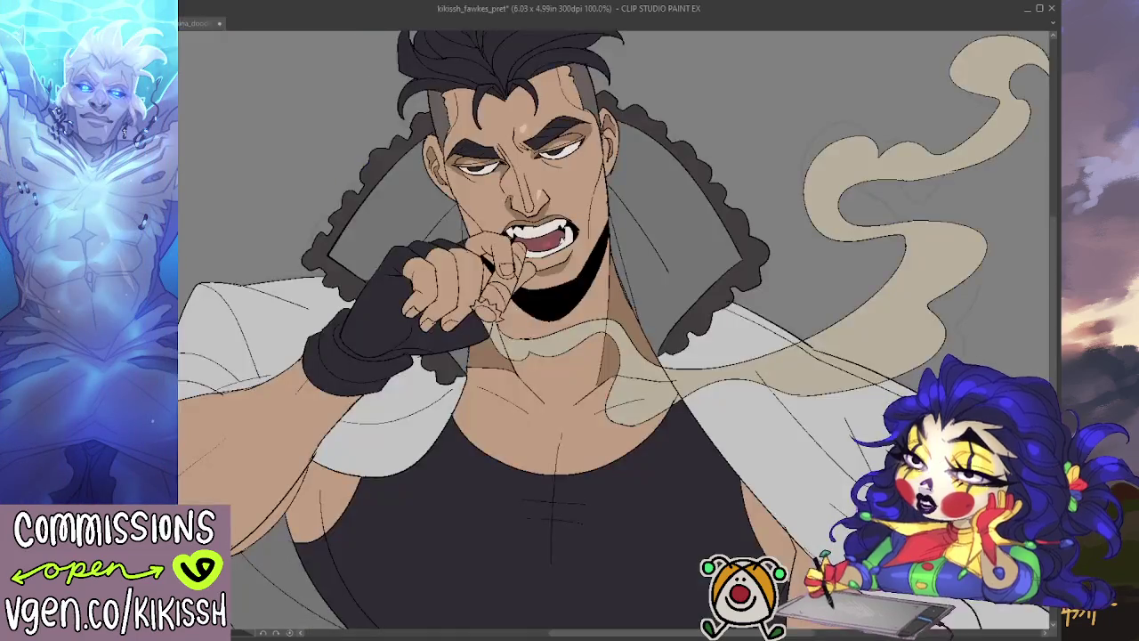
- Paint the cigar dark brown from between the fingers up to the teeth
left_click_drag(258, 210, 263, 203)
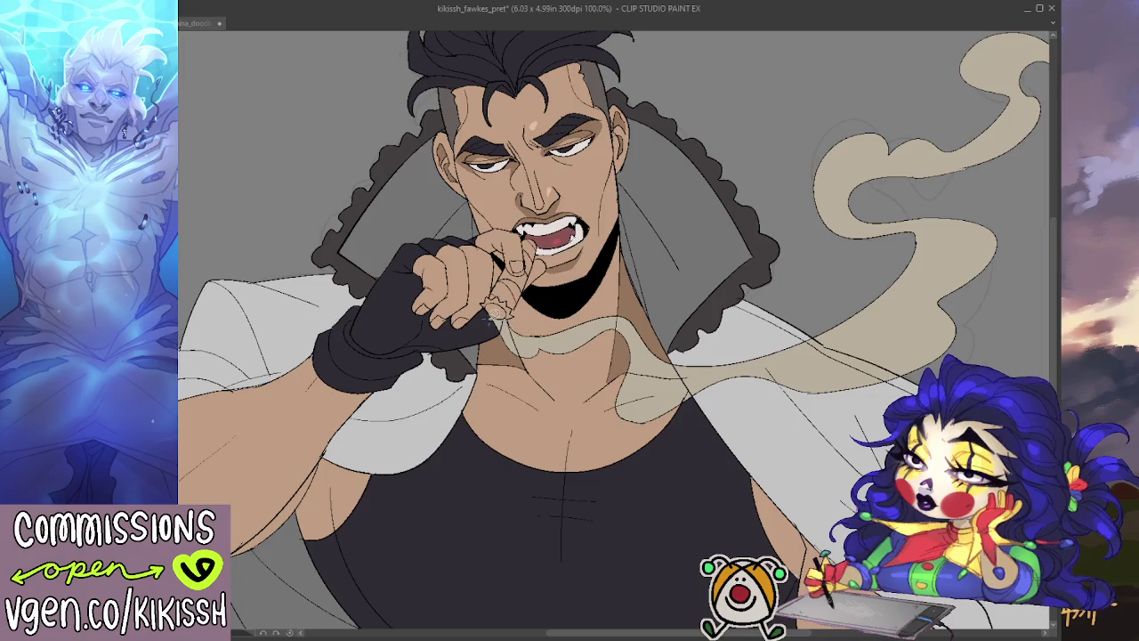
mouse_move(496, 304)
left_mouse_down()
mouse_move(504, 317)
mouse_move(499, 301)
left_mouse_up()
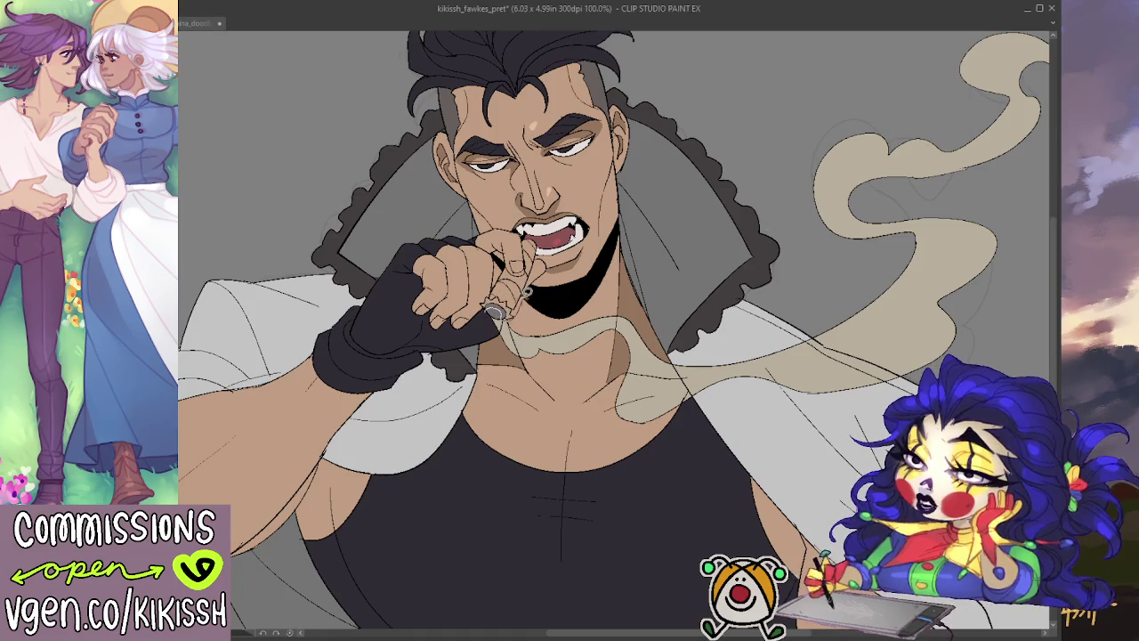
mouse_move(495, 309)
left_mouse_down()
mouse_move(485, 298)
mouse_move(526, 283)
left_mouse_up()
key("ctrl+z")
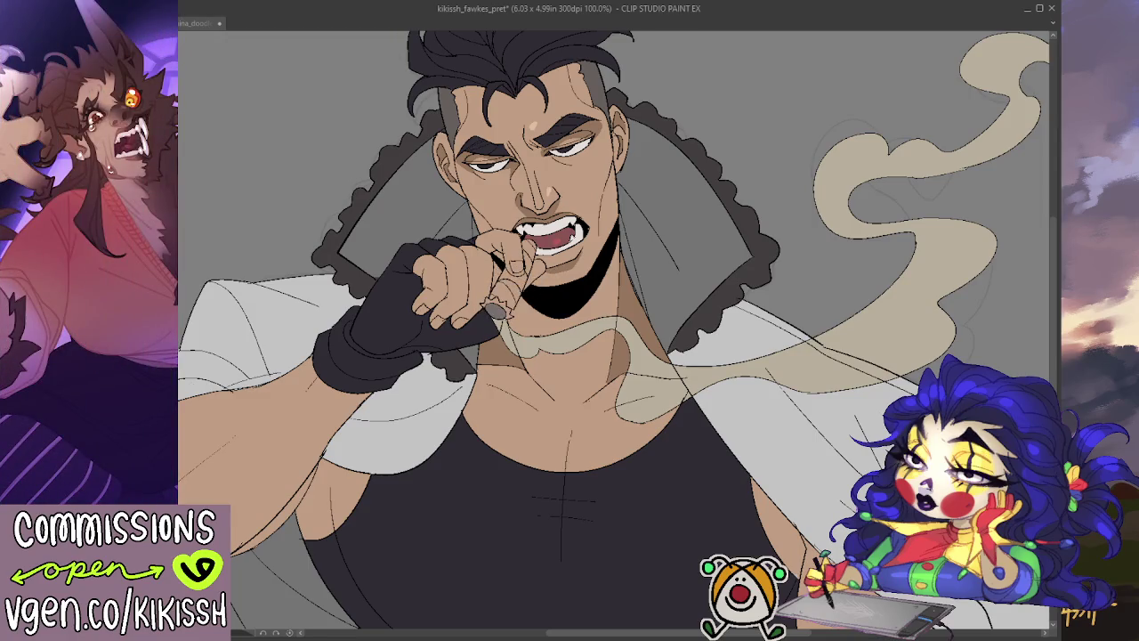
mouse_move(495, 304)
left_mouse_down()
mouse_move(514, 322)
mouse_move(530, 290)
mouse_move(503, 267)
mouse_move(482, 306)
mouse_move(488, 321)
left_mouse_up()
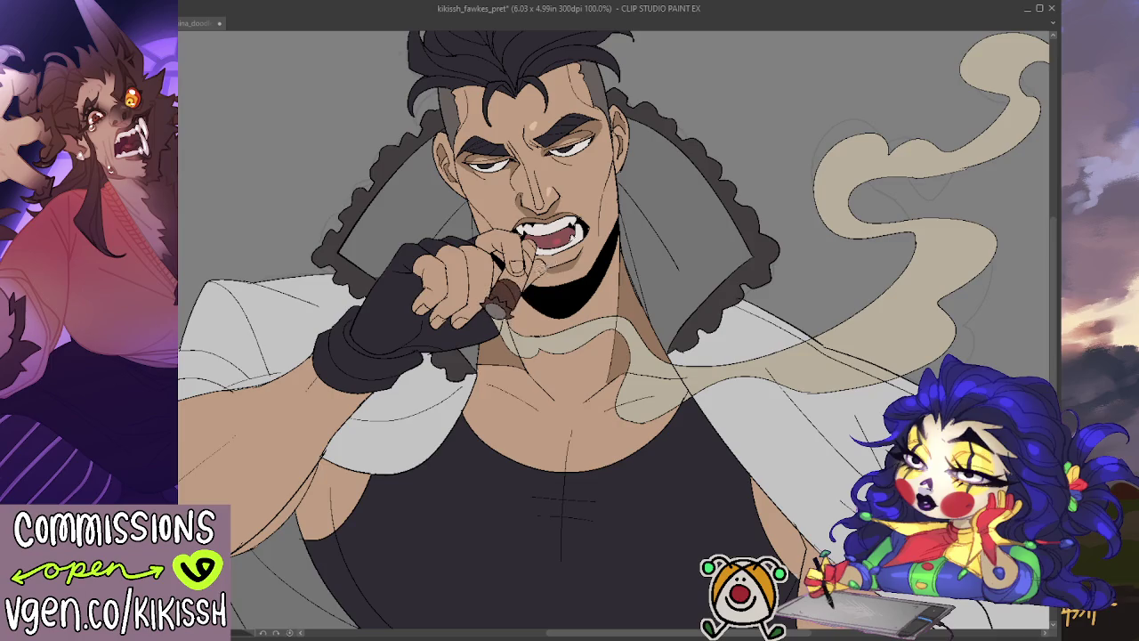
left_click_drag(529, 239, 525, 267)
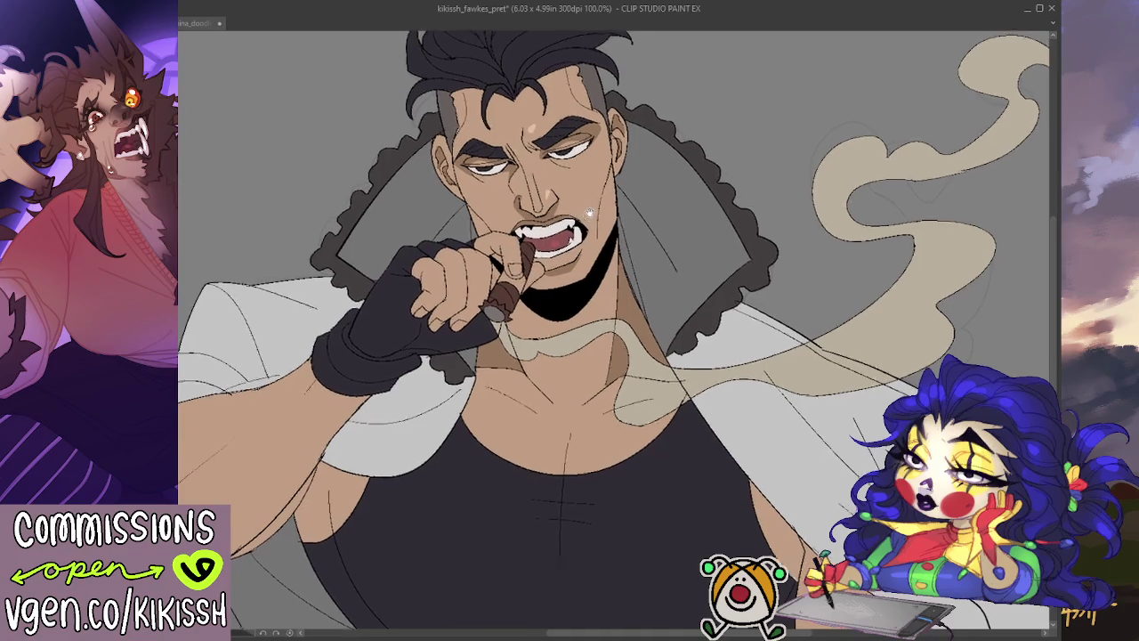
left_click_drag(582, 225, 890, 158)
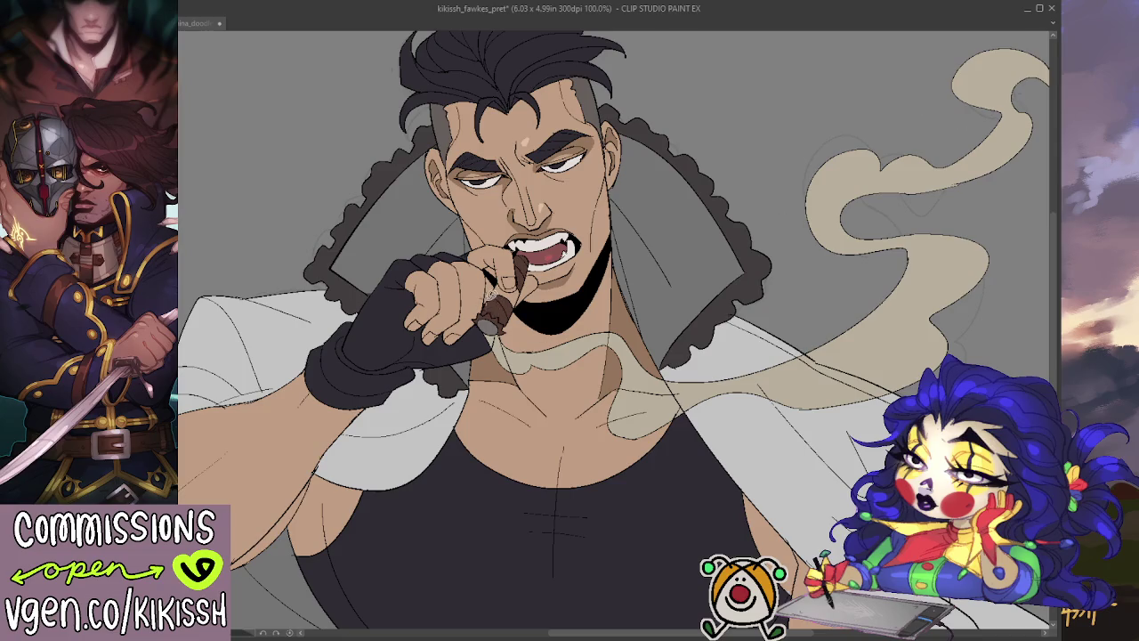
left_click_drag(519, 279, 507, 283)
- Try a light grey fill on the inner collar and jacket, then undo it
left_click_drag(553, 273, 536, 282)
scroll(539, 278, "down", 2)
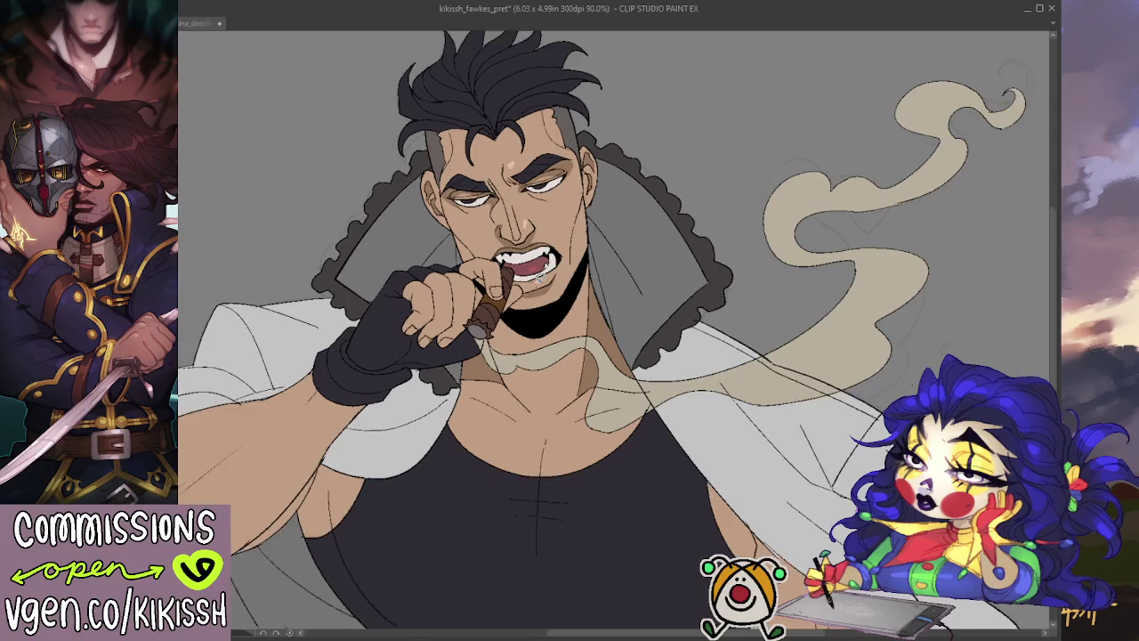
scroll(540, 278, "down", 2)
left_click_drag(541, 328, 537, 293)
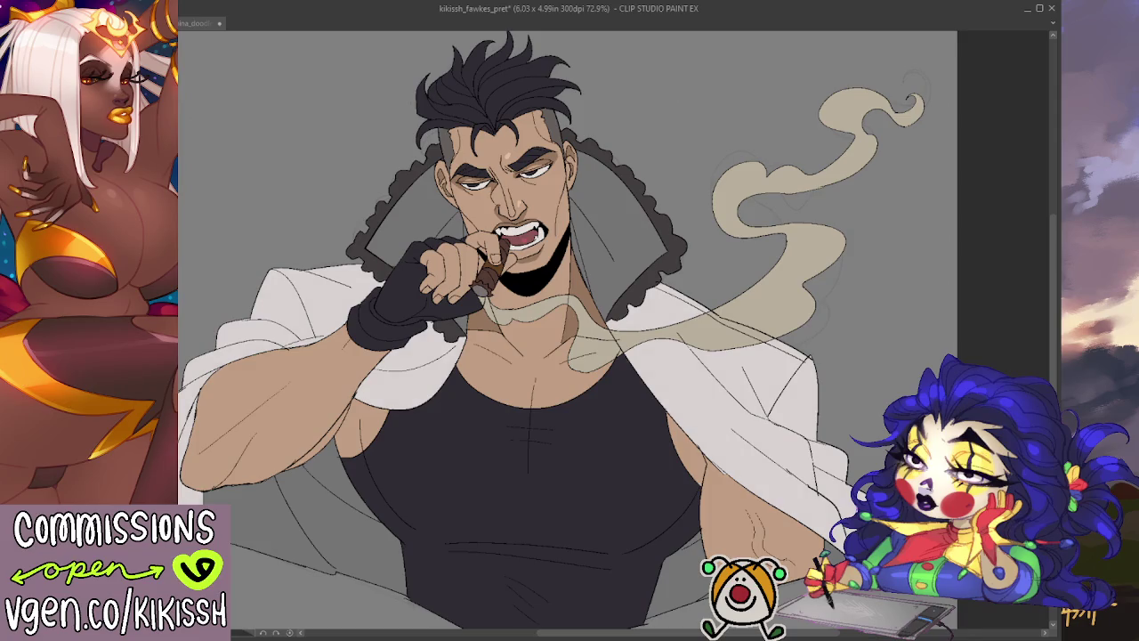
left_click_drag(754, 338, 743, 329)
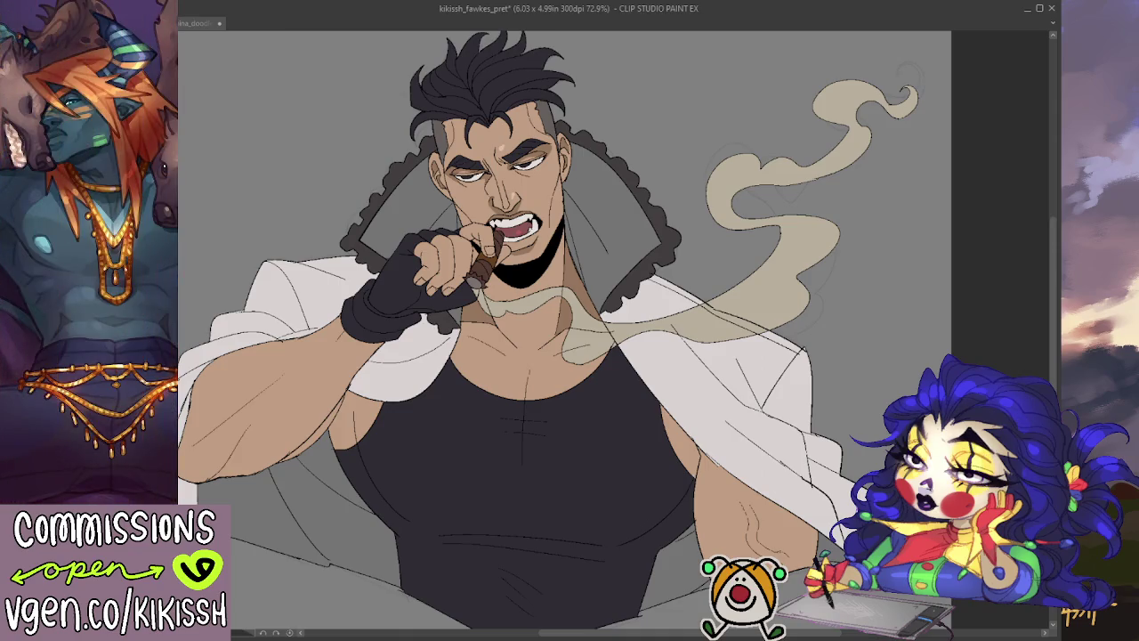
left_click(614, 213)
left_click(294, 534)
key("ctrl+z")
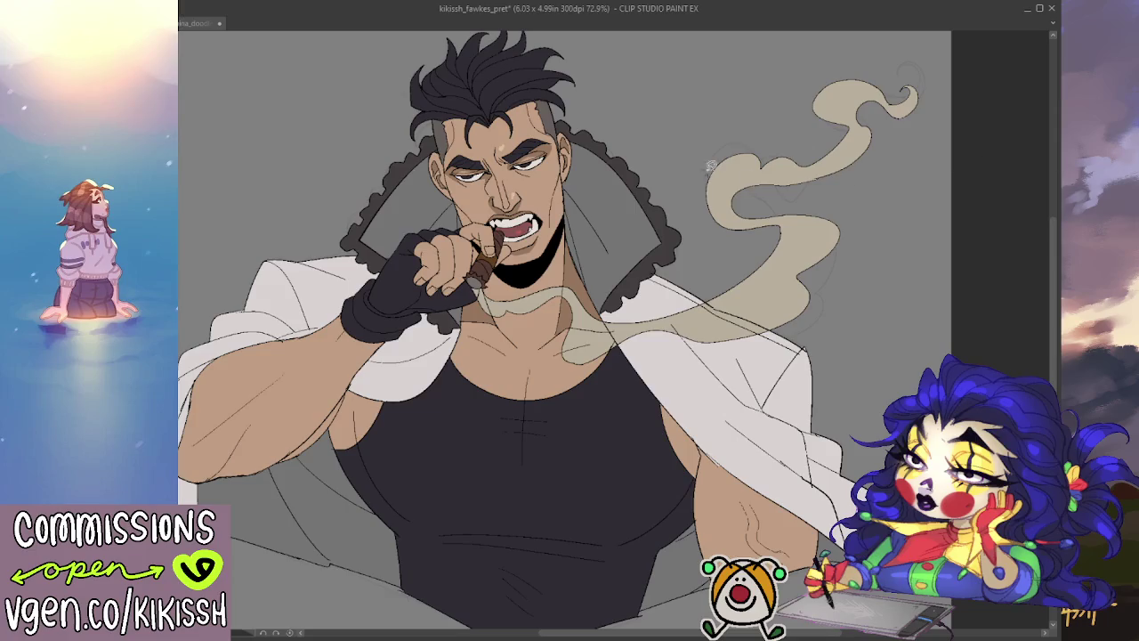
- Lighten the grey shading on the jacket and around the collar
left_click_drag(711, 165, 742, 210)
scroll(562, 147, "up", 4)
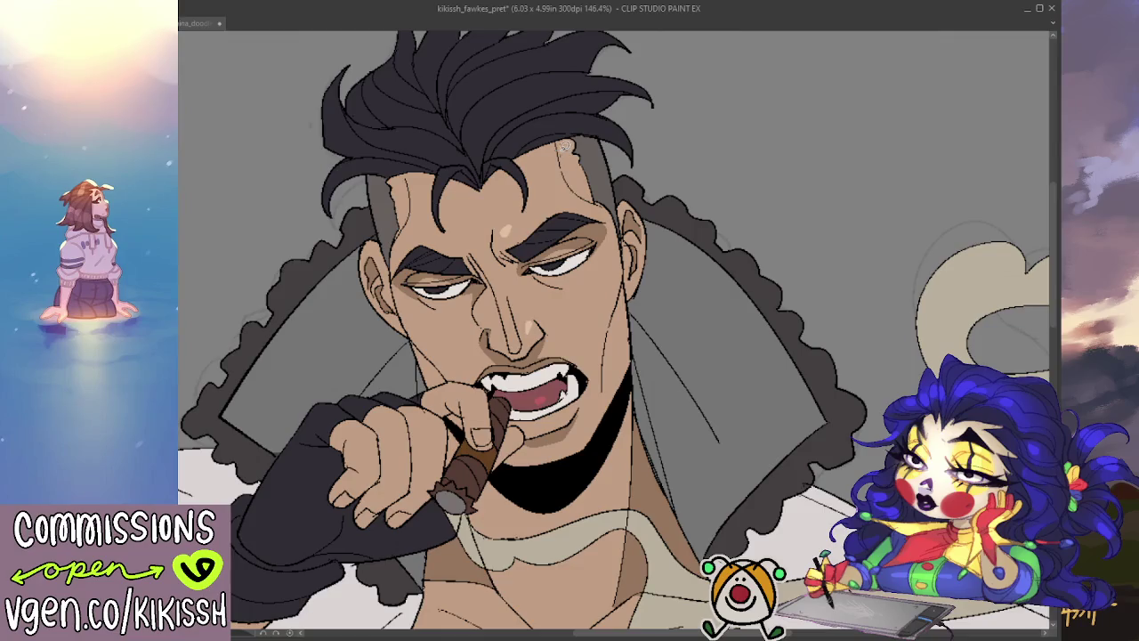
left_click_drag(566, 145, 604, 211)
scroll(611, 204, "down", 3)
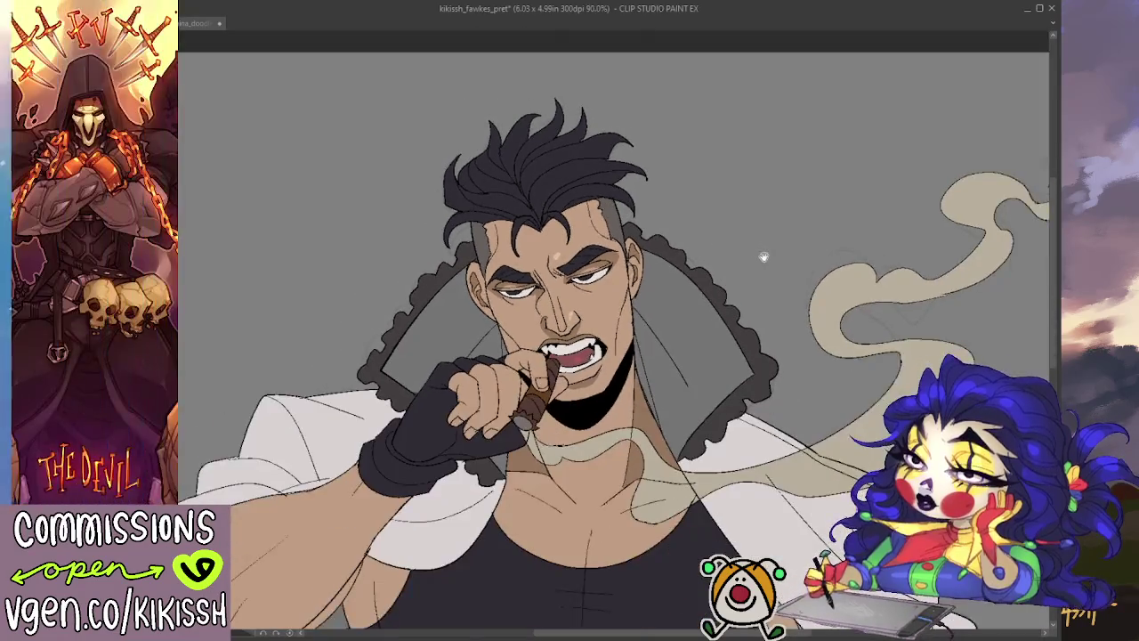
left_click_drag(762, 255, 730, 204)
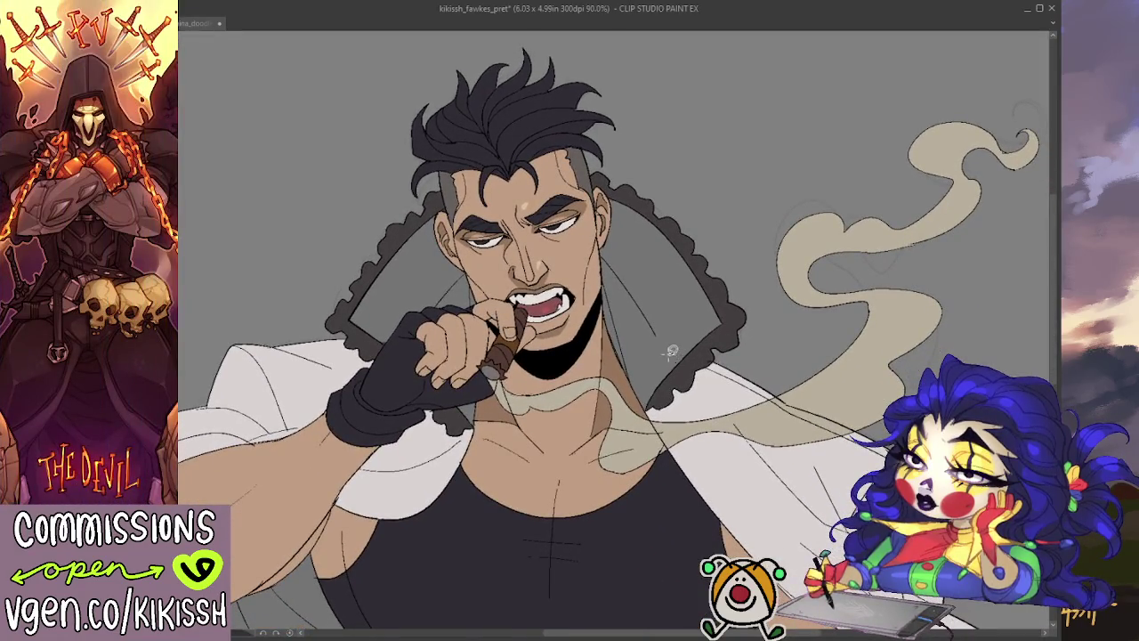
scroll(499, 267, "down", 1)
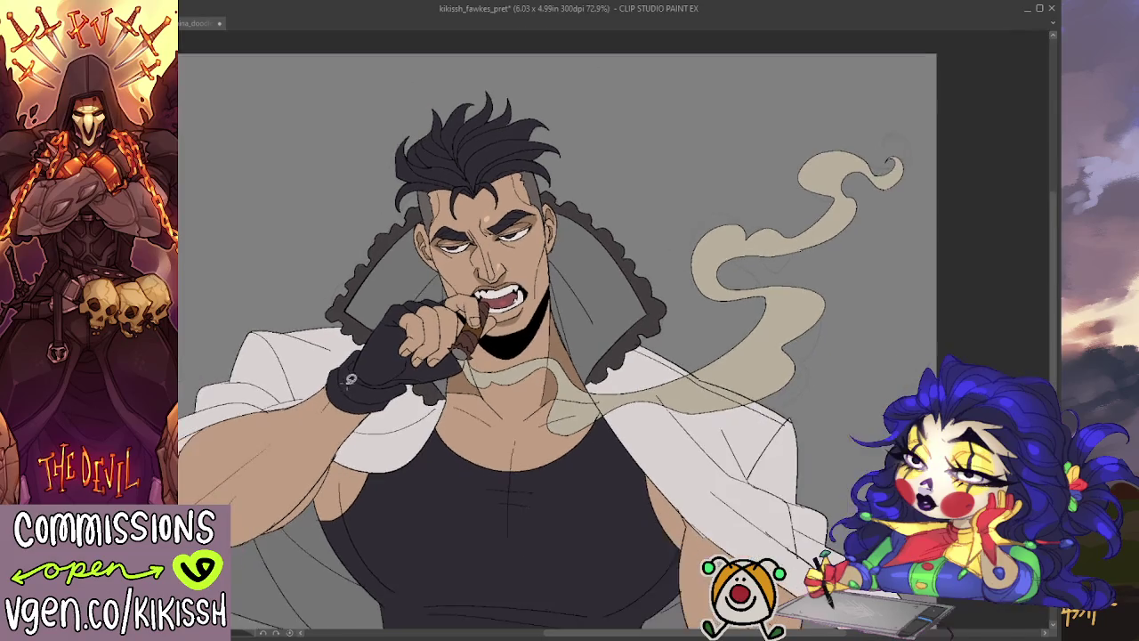
mouse_move(418, 461)
left_mouse_down()
mouse_move(427, 385)
mouse_move(461, 371)
left_mouse_up()
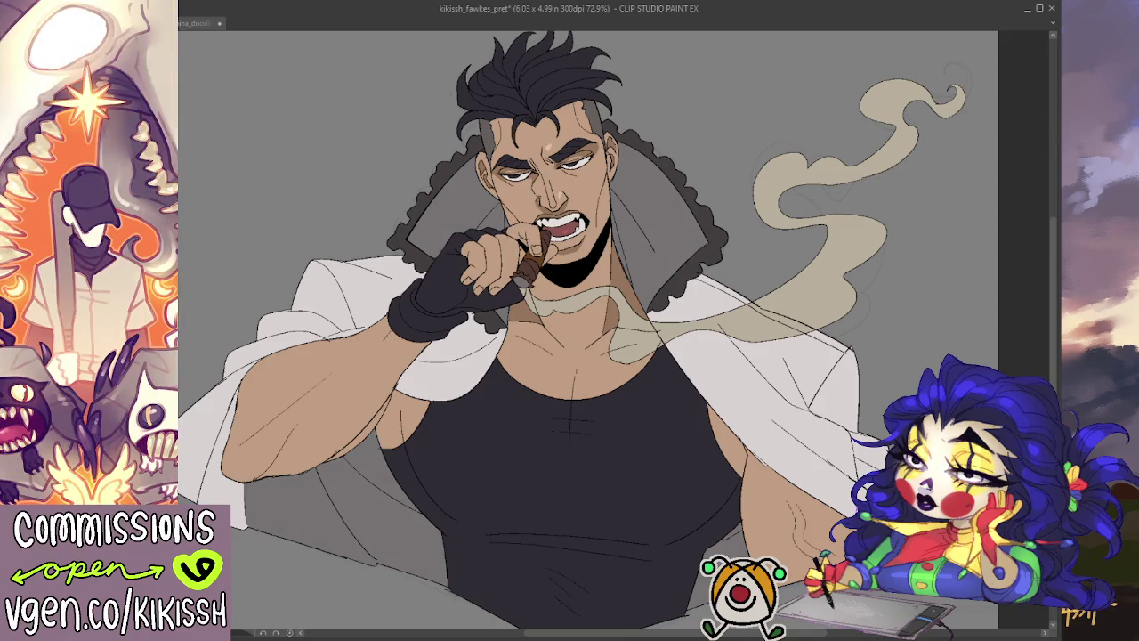
key("ctrl+z")
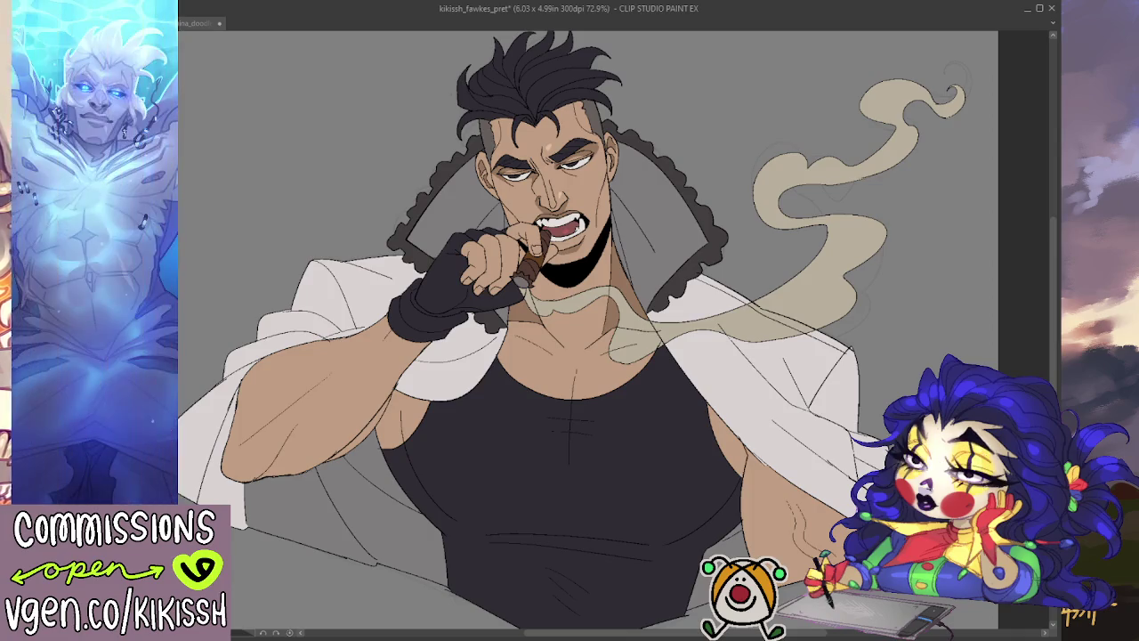
- Zoom in to 121% on the head and toggle the hair and glove fill to compare
scroll(481, 281, "up", 1)
scroll(481, 279, "up", 2)
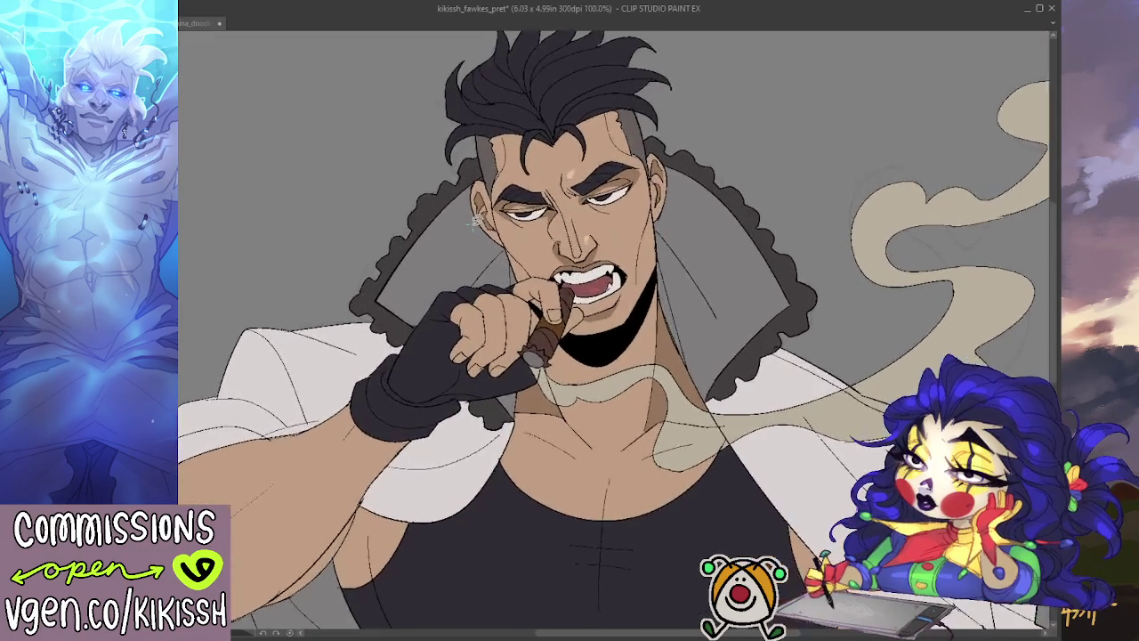
scroll(534, 279, "up", 1)
scroll(611, 275, "up", 1)
scroll(611, 276, "up", 1)
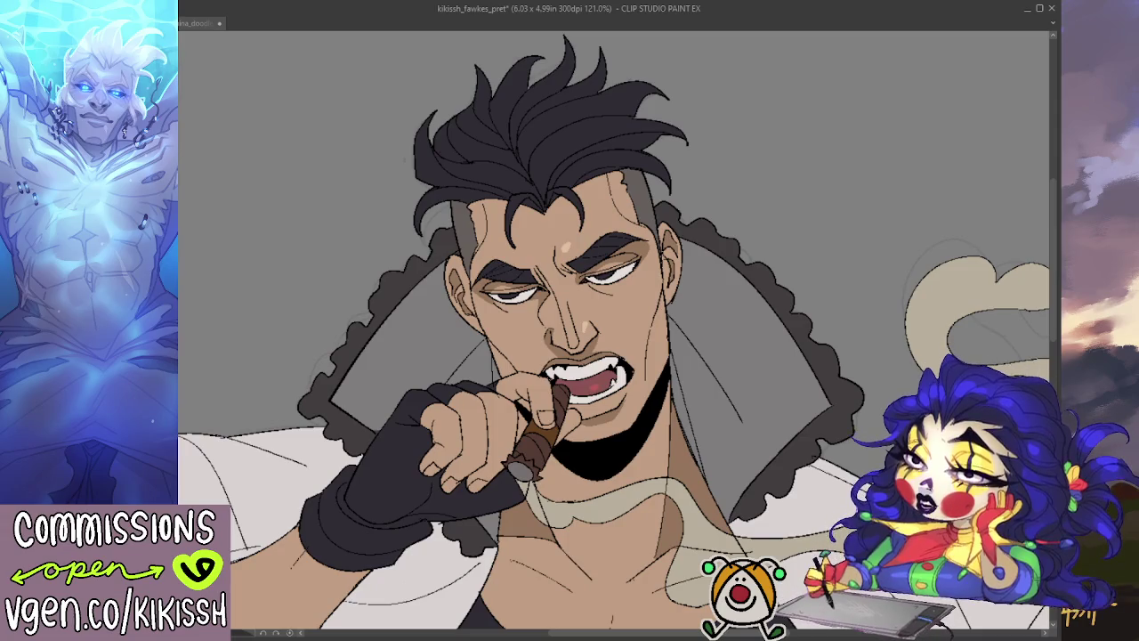
key("ctrl+z")
key("ctrl+y")
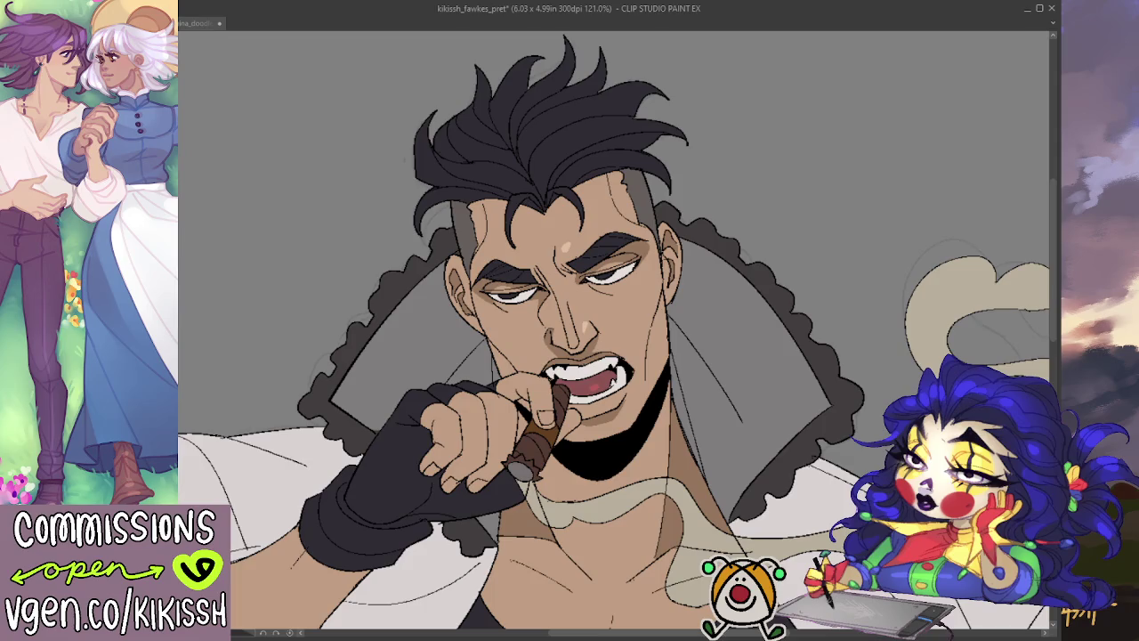
- Add faint purple shading across the top of the hair after two retries
left_click_drag(534, 102, 598, 183)
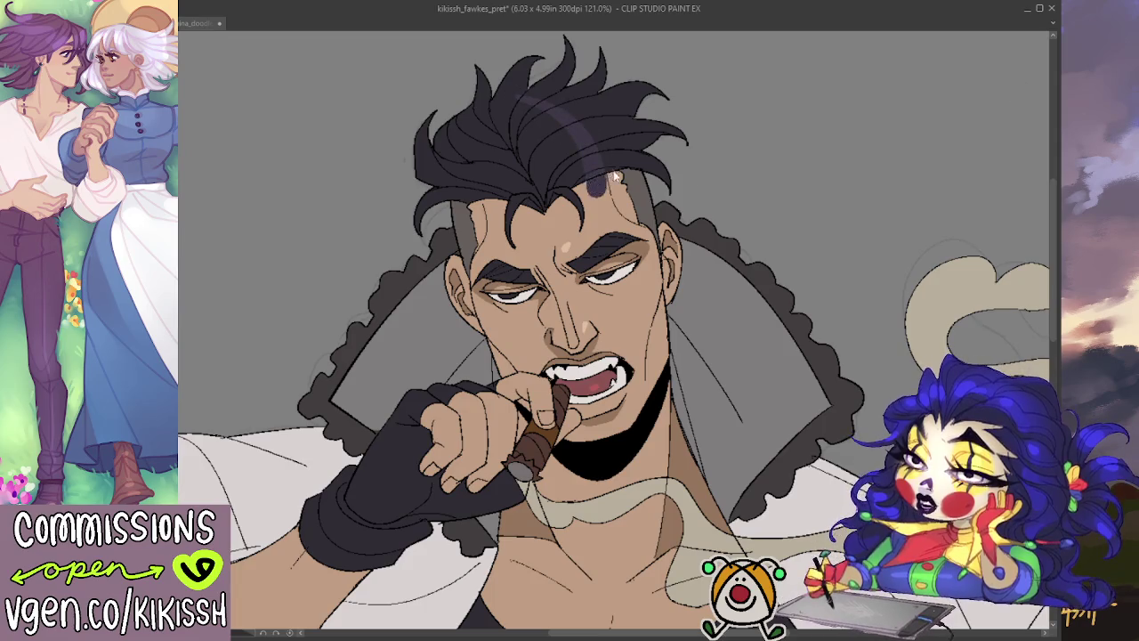
key("ctrl+z")
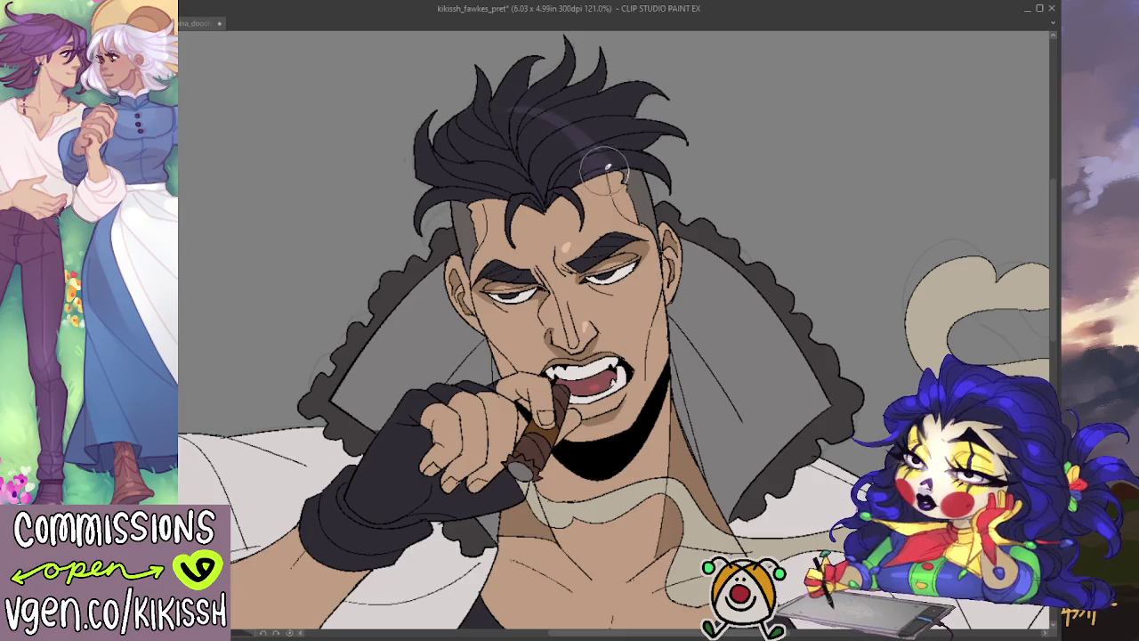
mouse_move(590, 152)
left_mouse_down()
mouse_move(575, 107)
mouse_move(484, 112)
mouse_move(485, 223)
left_mouse_up()
key("ctrl+z")
key("ctrl+z")
key("ctrl+z")
key("ctrl+z")
key("ctrl+z")
mouse_move(504, 116)
left_mouse_down()
mouse_move(531, 106)
mouse_move(575, 122)
mouse_move(604, 142)
mouse_move(601, 174)
mouse_move(569, 129)
left_mouse_up()
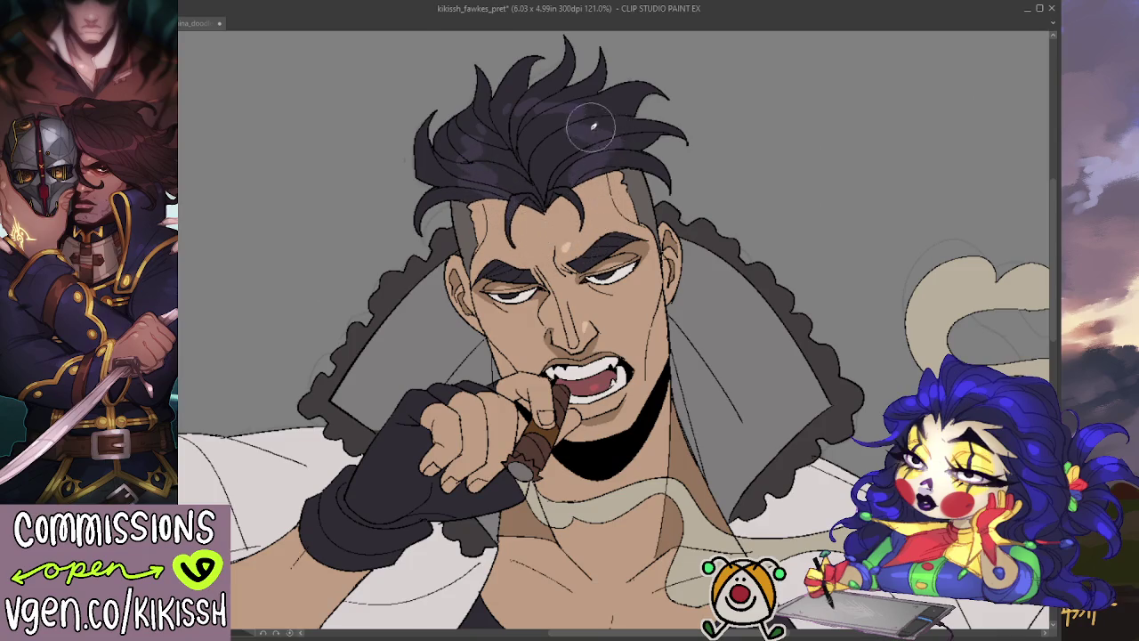
scroll(587, 151, "up", 1)
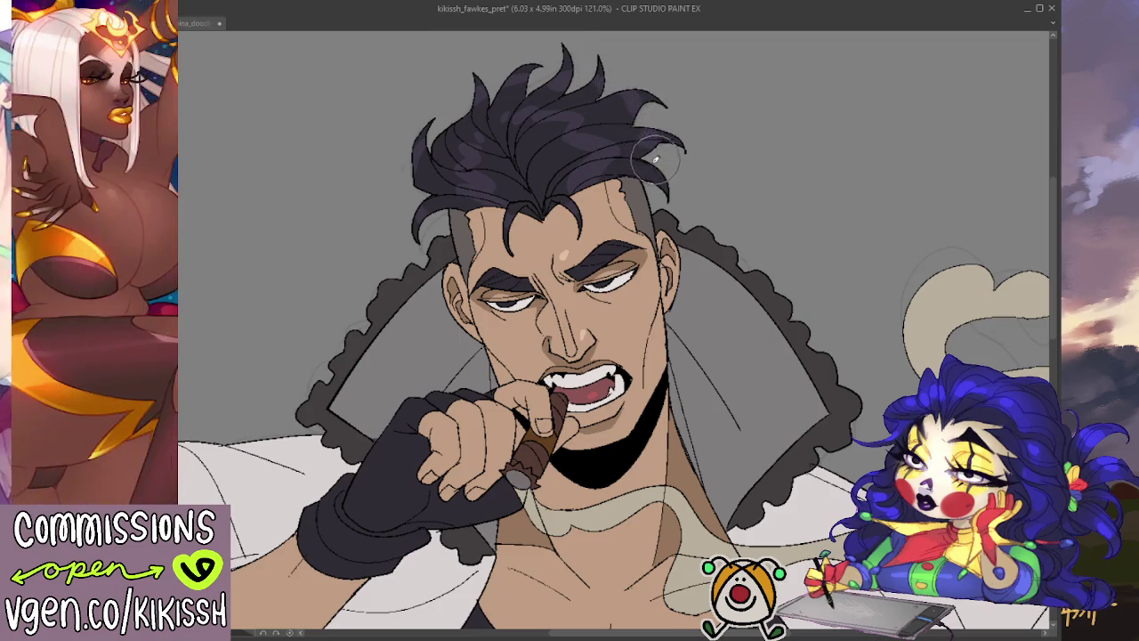
- Reshape and darken a tuft at the top of the hair
left_click_drag(783, 119, 710, 148)
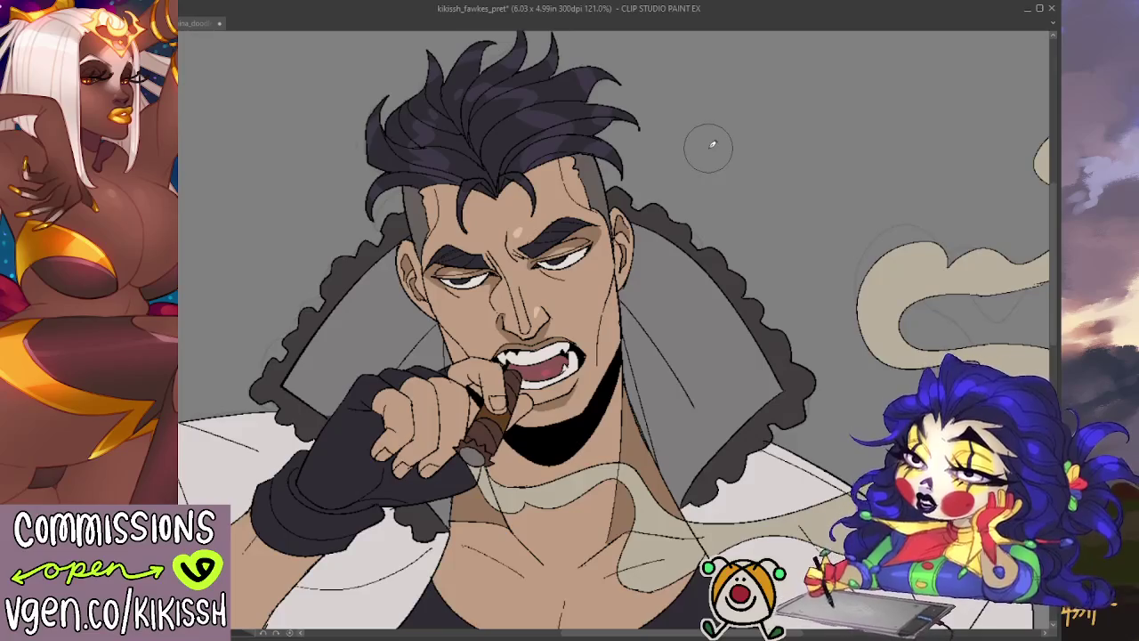
scroll(699, 189, "down", 1)
scroll(703, 192, "down", 1)
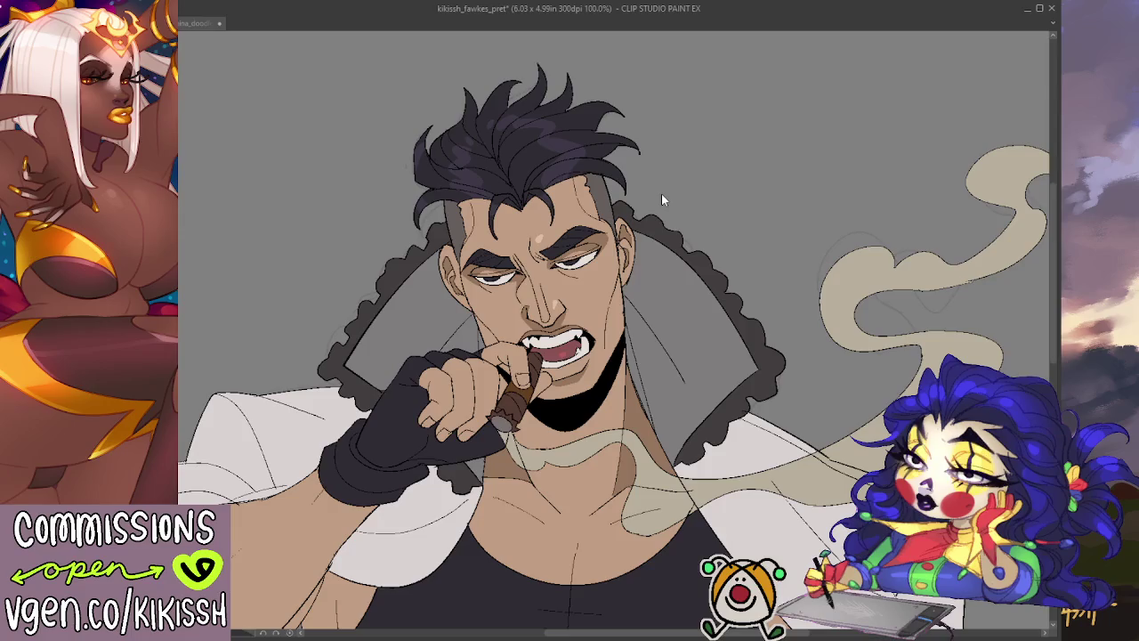
scroll(661, 194, "up", 2)
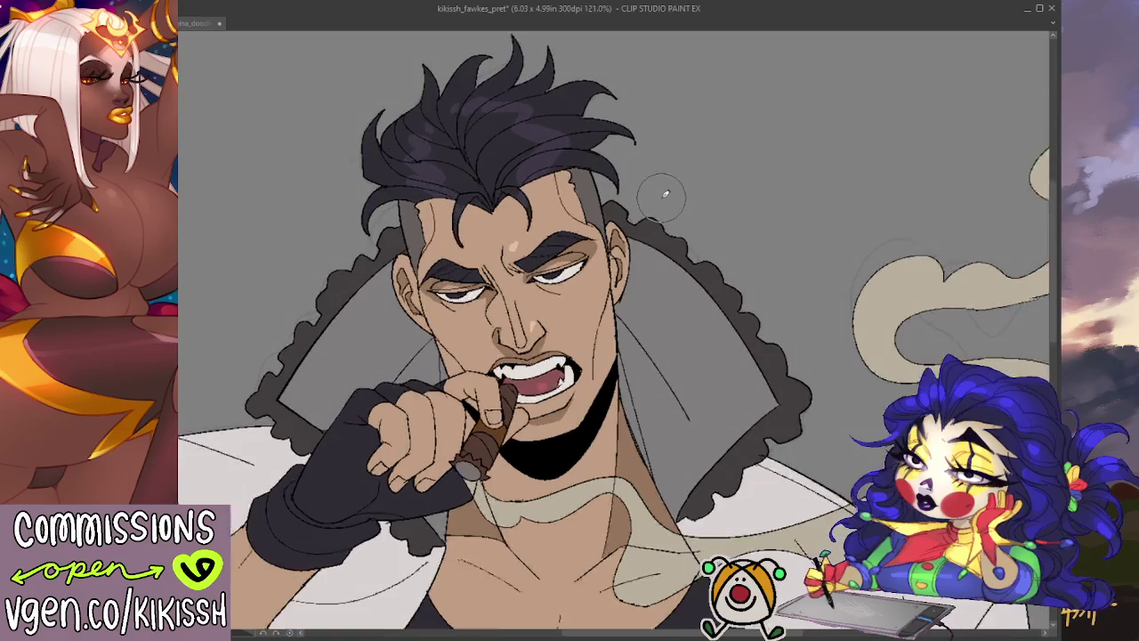
scroll(664, 193, "up", 1)
left_click_drag(660, 198, 682, 247)
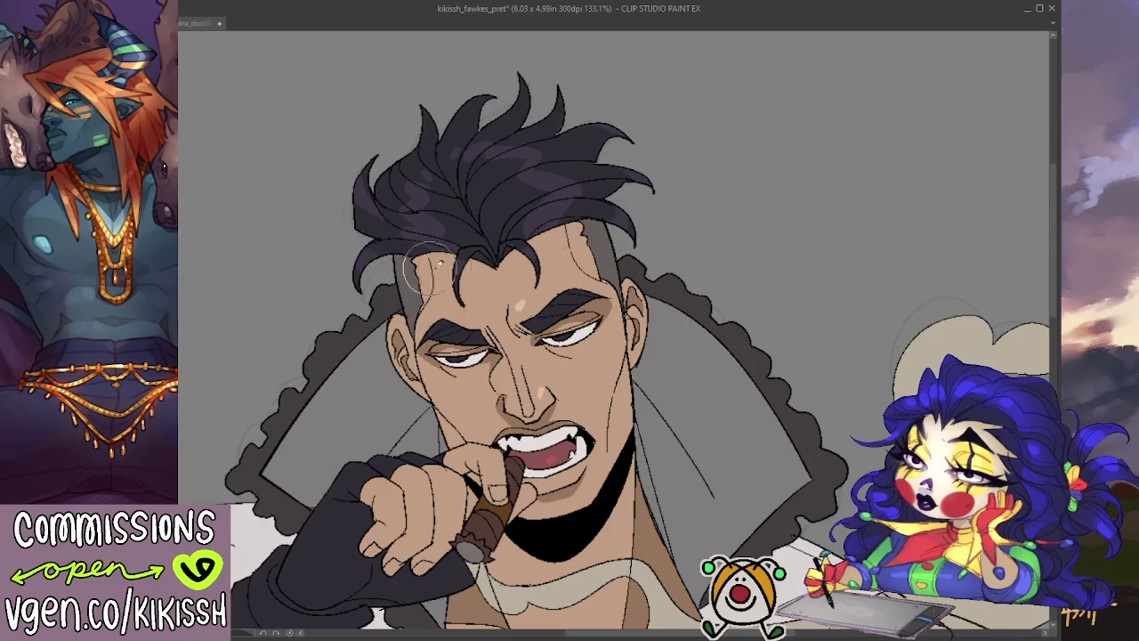
scroll(566, 98, "down", 1)
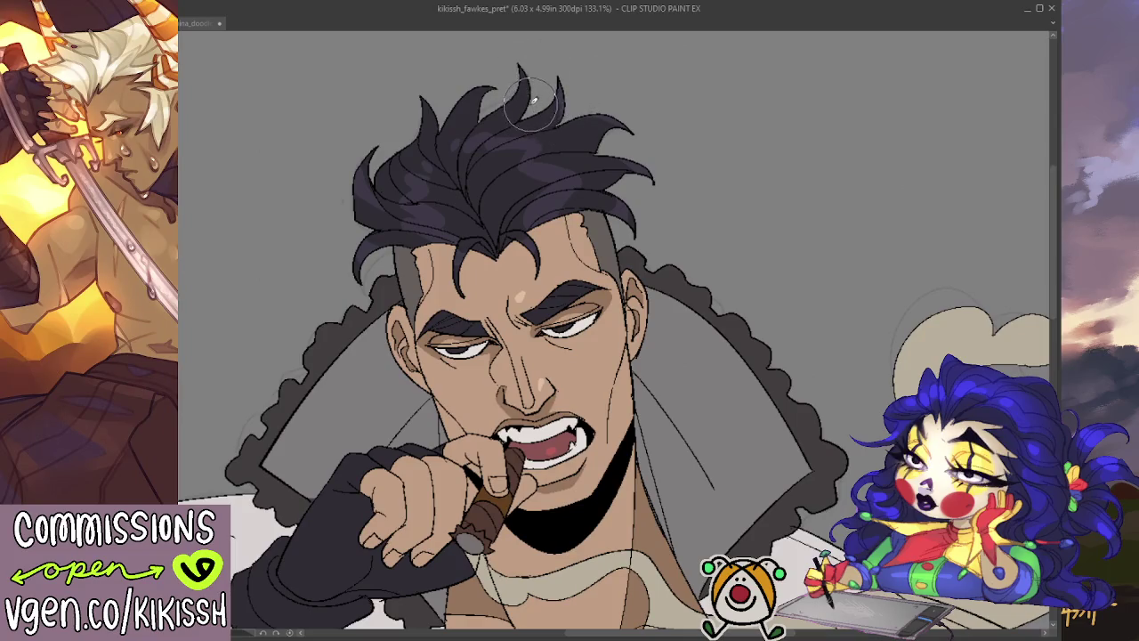
mouse_move(492, 95)
left_mouse_down()
mouse_move(469, 92)
mouse_move(498, 85)
mouse_move(440, 111)
mouse_move(423, 93)
left_mouse_up()
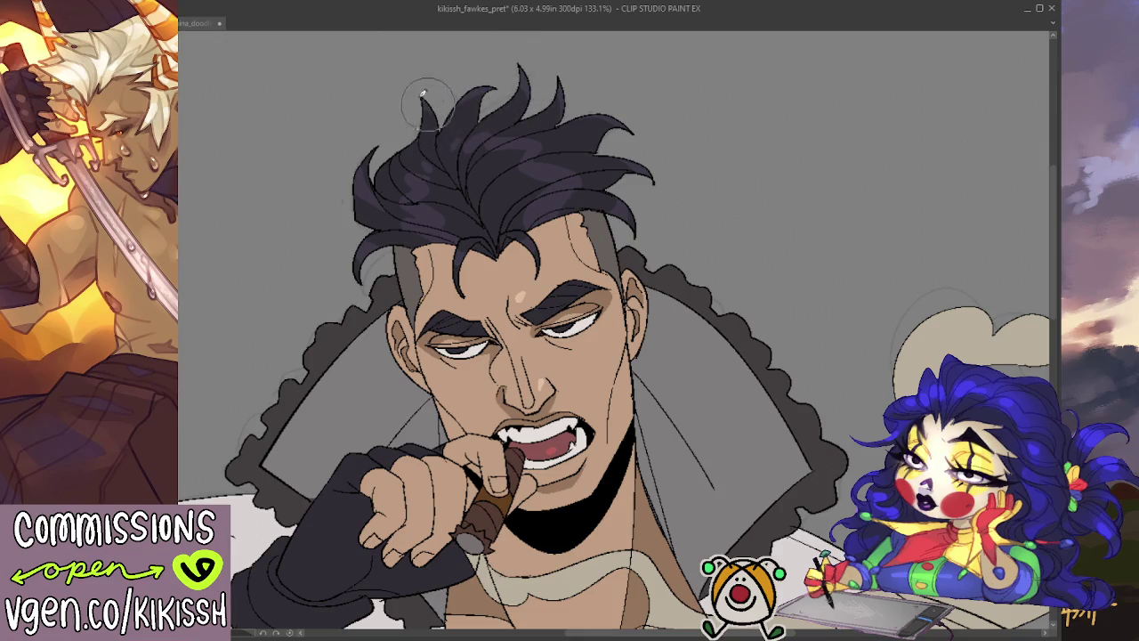
scroll(476, 34, "down", 3)
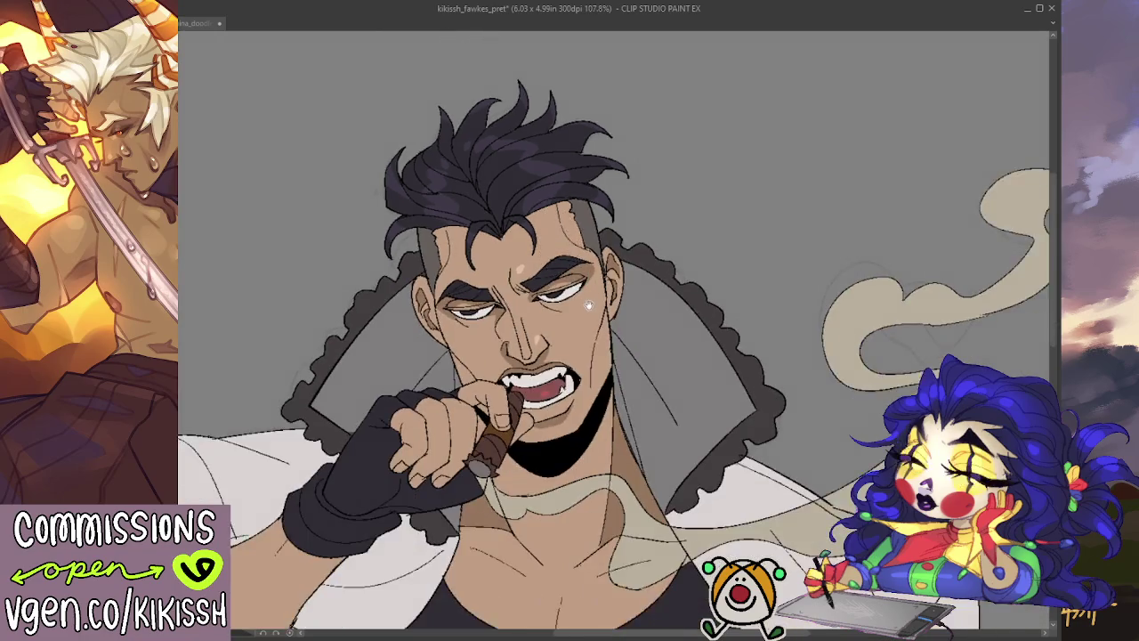
- Lasso the nose and forehead highlight spots, adjust them, and deselect
scroll(681, 318, "down", 1)
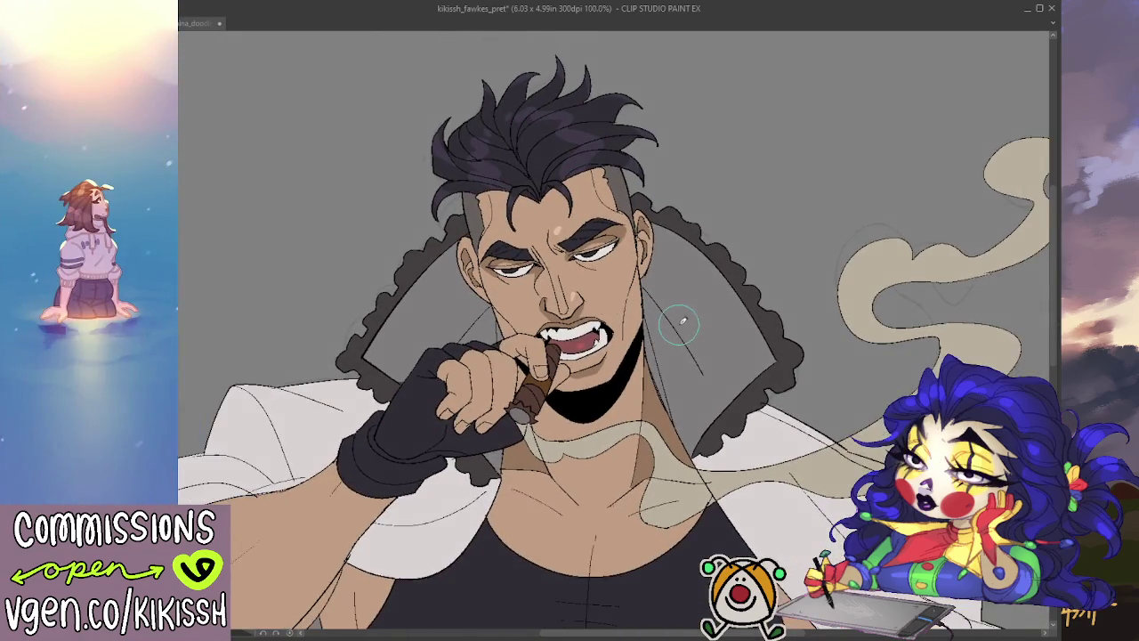
scroll(681, 318, "down", 1)
scroll(635, 360, "up", 1)
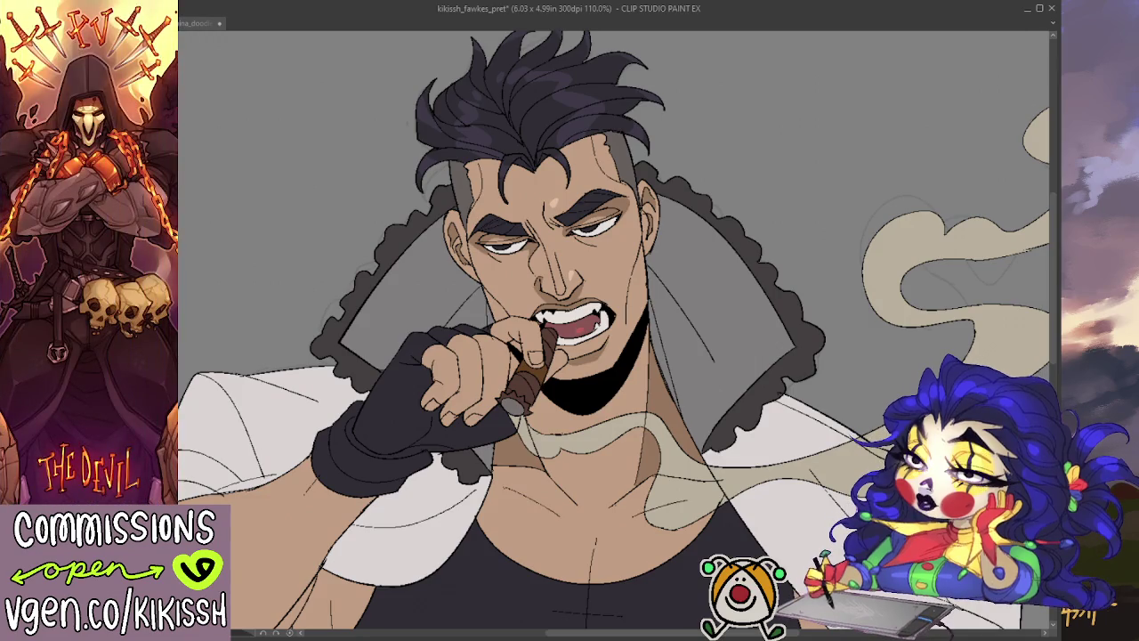
key("ctrl+z")
left_click_drag(571, 265, 568, 287)
left_click_drag(561, 188, 552, 204)
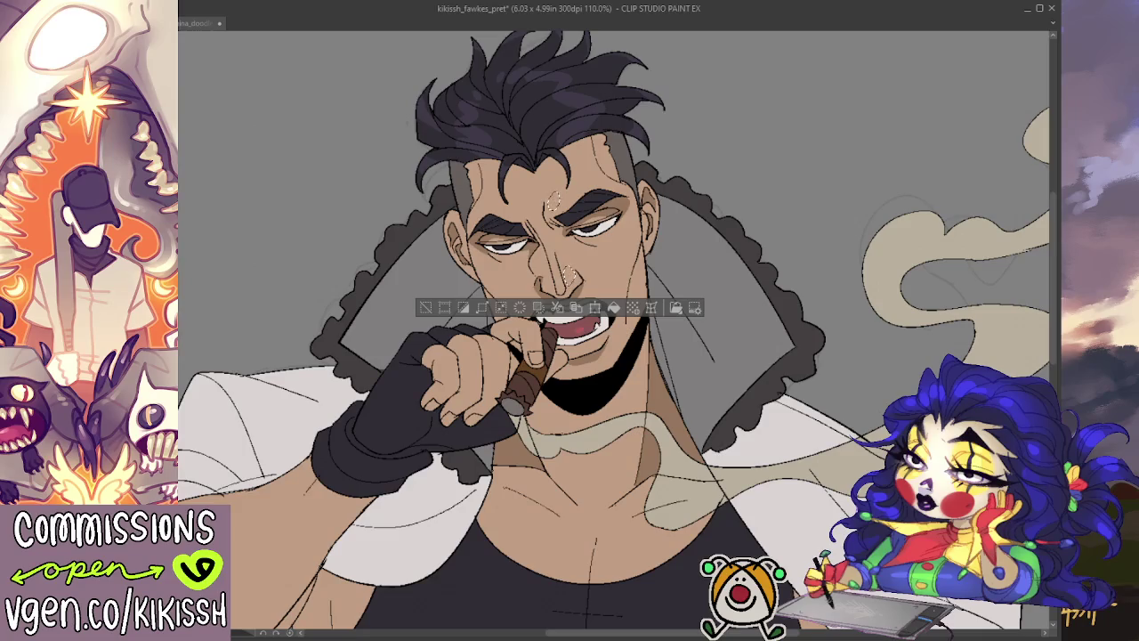
key("ctrl+d")
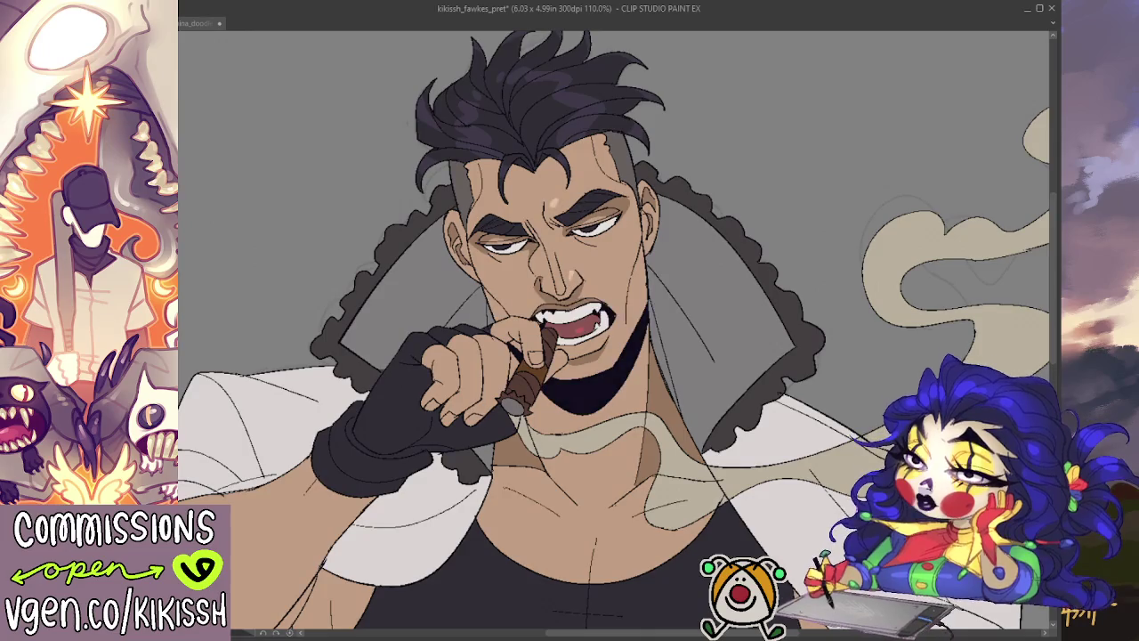
scroll(515, 359, "down", 1)
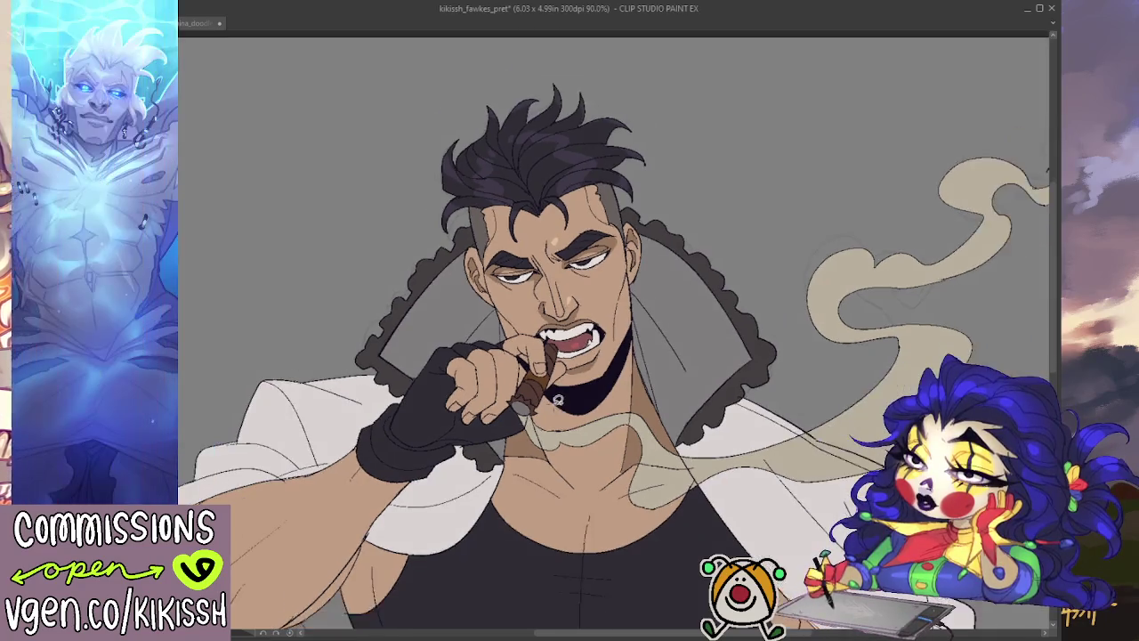
scroll(514, 358, "down", 1)
mouse_move(515, 358)
left_mouse_down()
mouse_move(501, 293)
mouse_move(520, 352)
left_mouse_up()
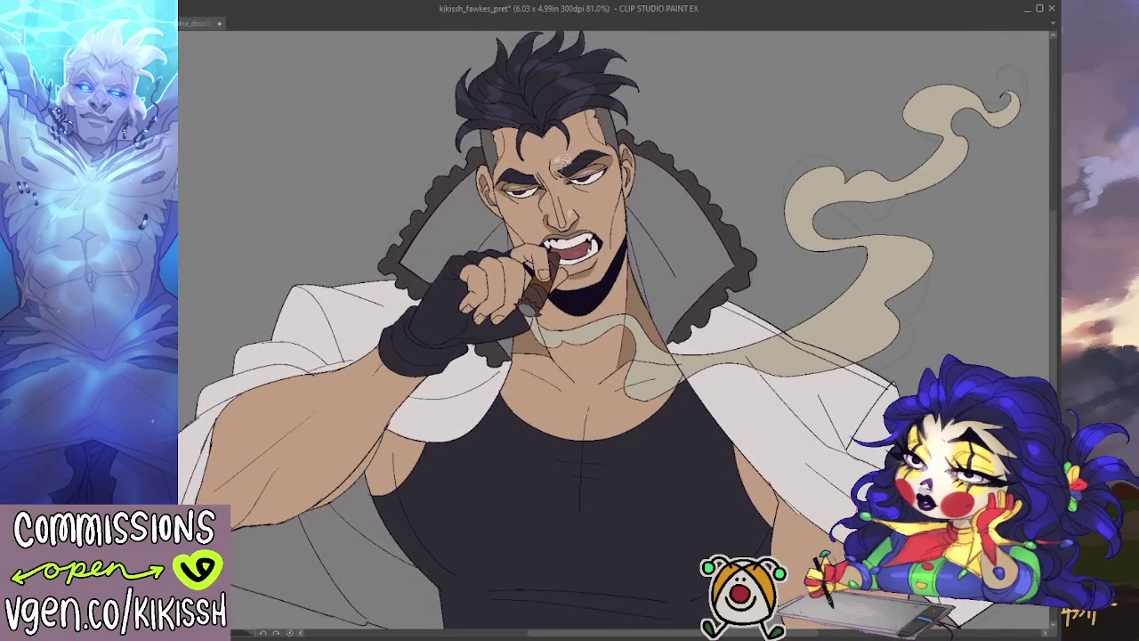
scroll(566, 158, "up", 2)
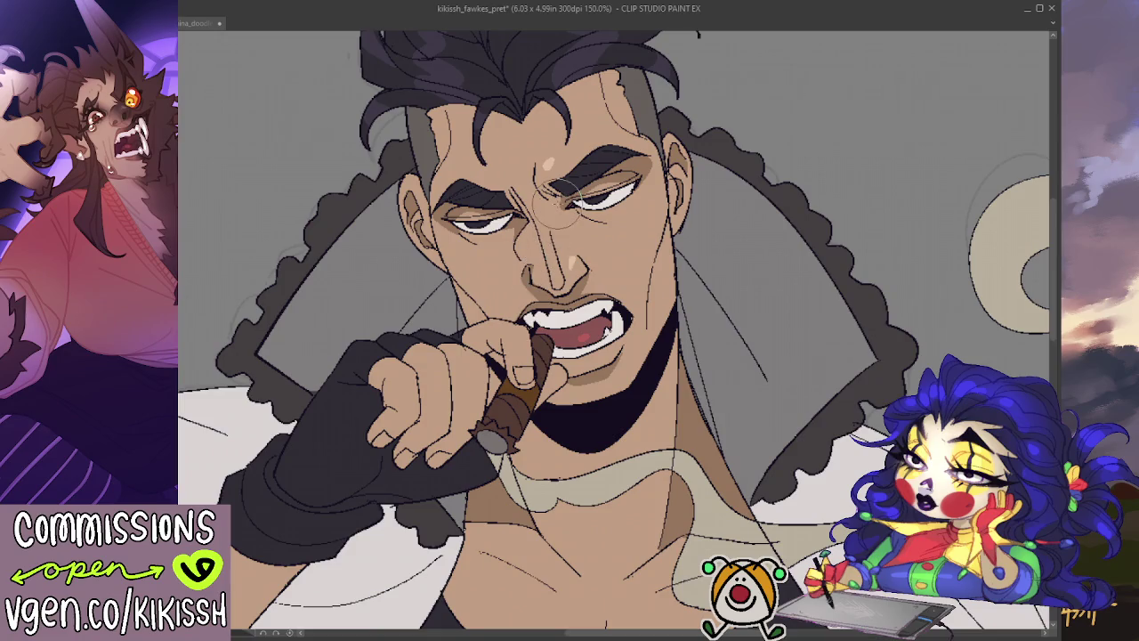
scroll(800, 304, "down", 1)
scroll(800, 304, "down", 1)
scroll(800, 304, "down", 1)
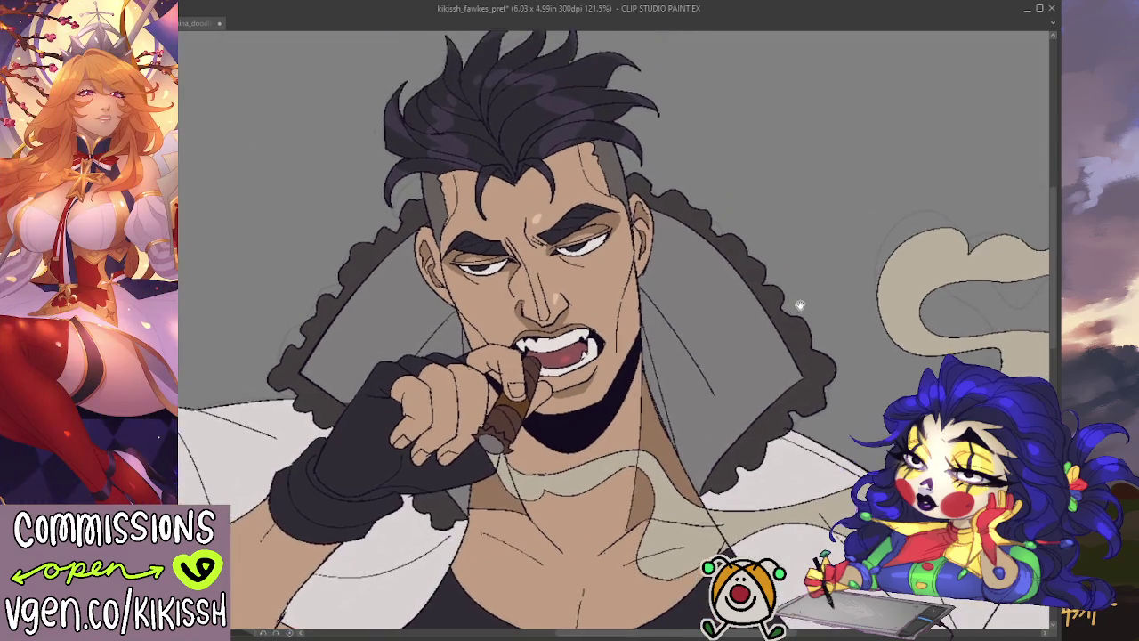
scroll(800, 305, "down", 1)
scroll(800, 304, "down", 1)
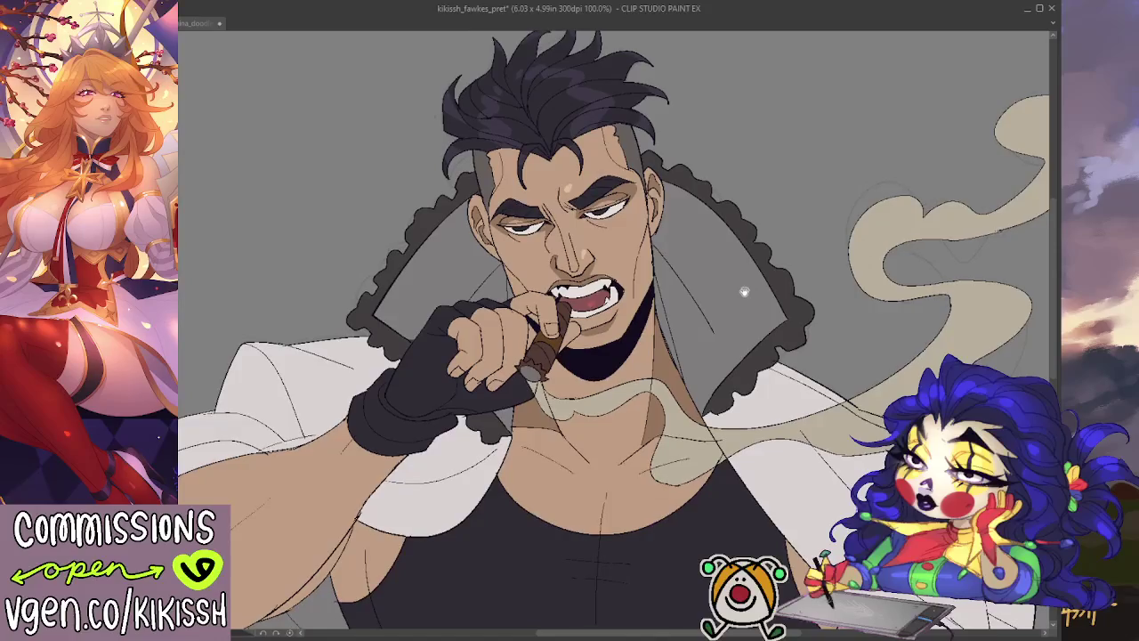
scroll(744, 292, "up", 5)
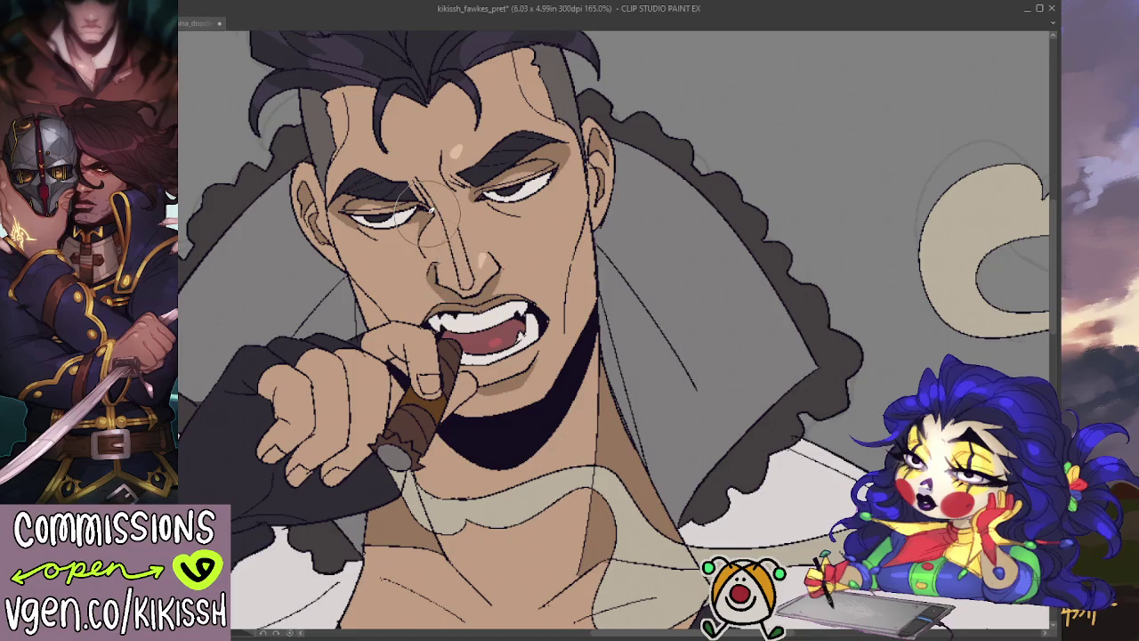
key("ctrl+minus")
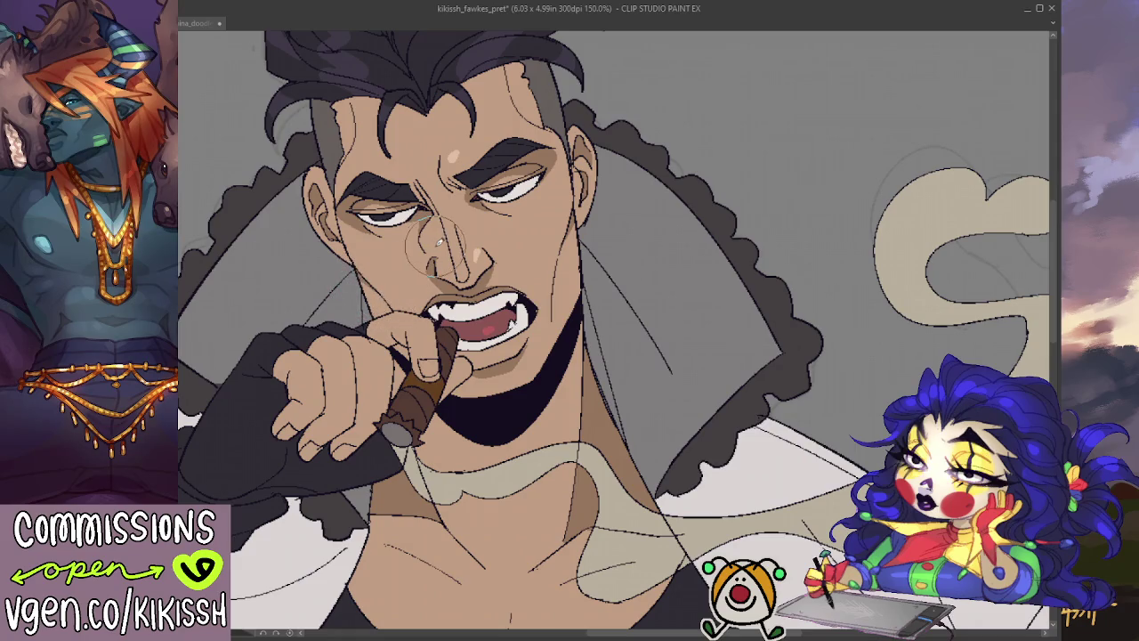
scroll(454, 235, "down", 1)
left_click_drag(492, 236, 532, 229)
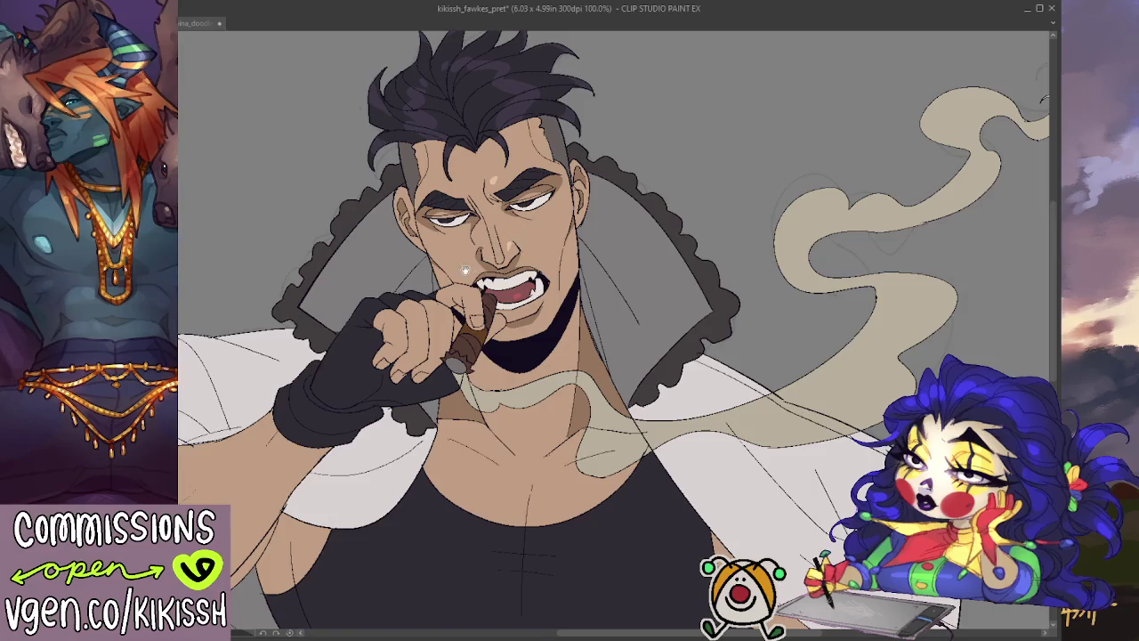
left_click_drag(463, 269, 503, 251)
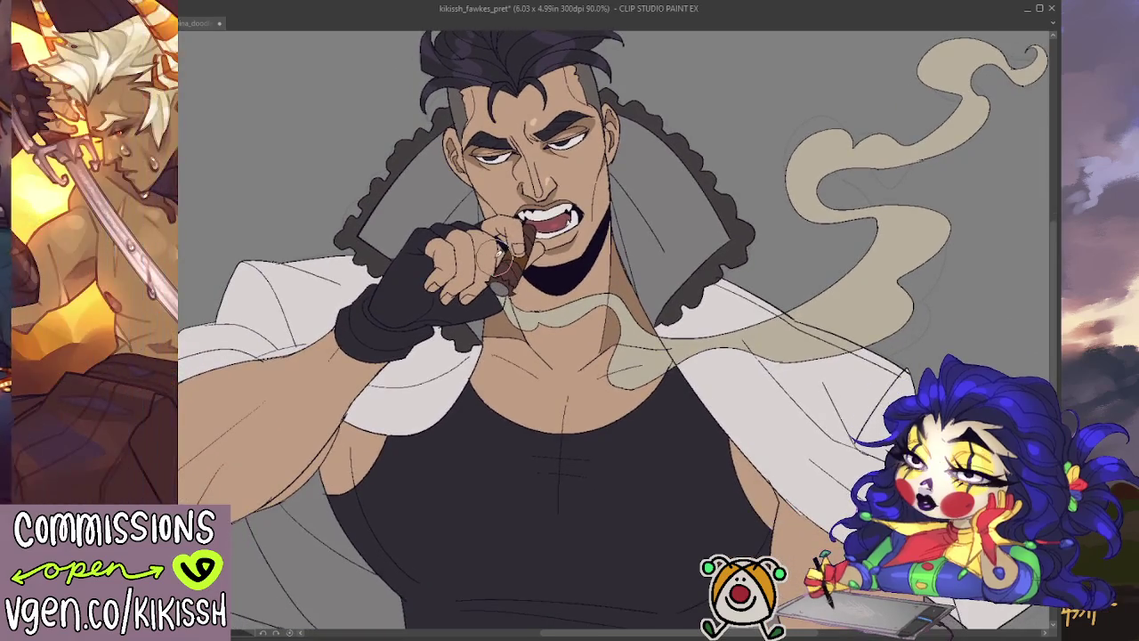
scroll(501, 251, "up", 1)
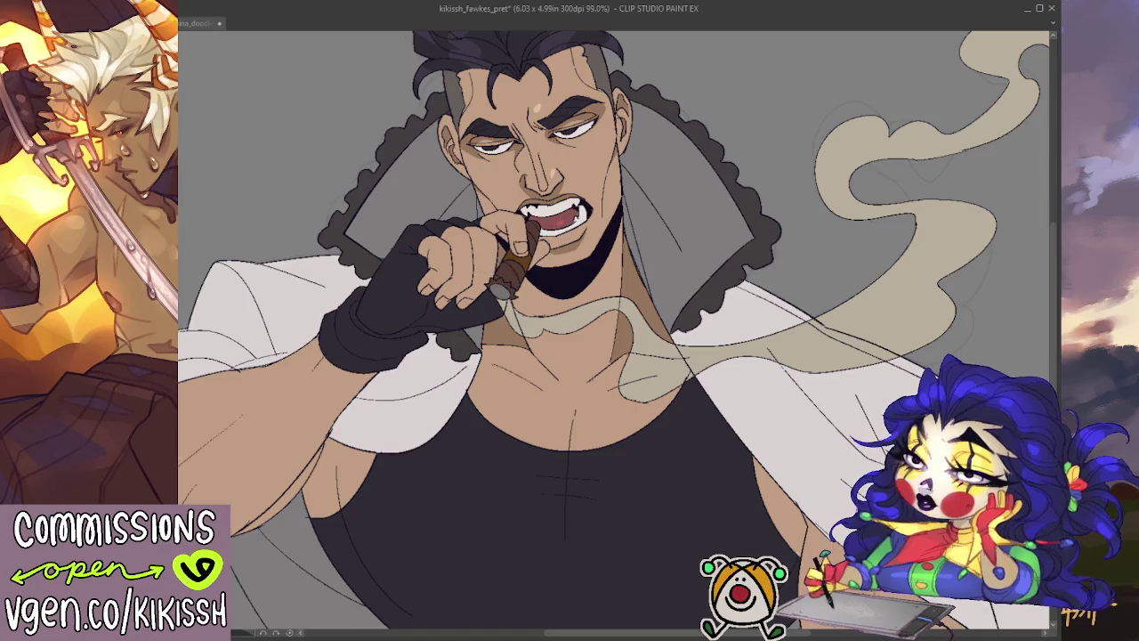
left_click(201, 24)
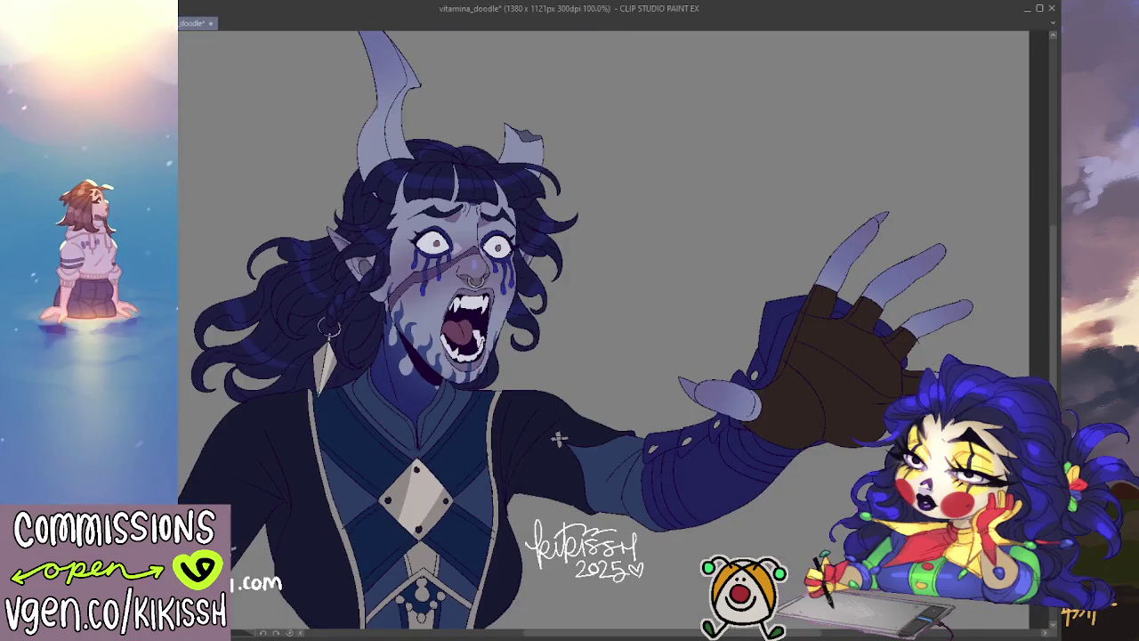
key("ctrl+Tab")
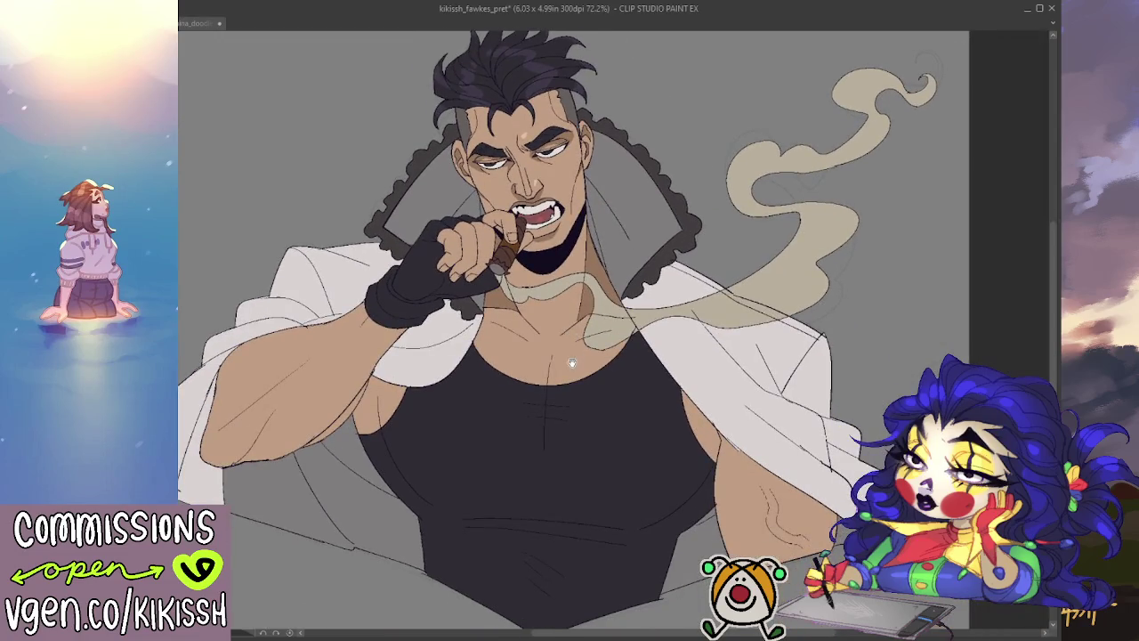
left_click_drag(573, 362, 570, 386)
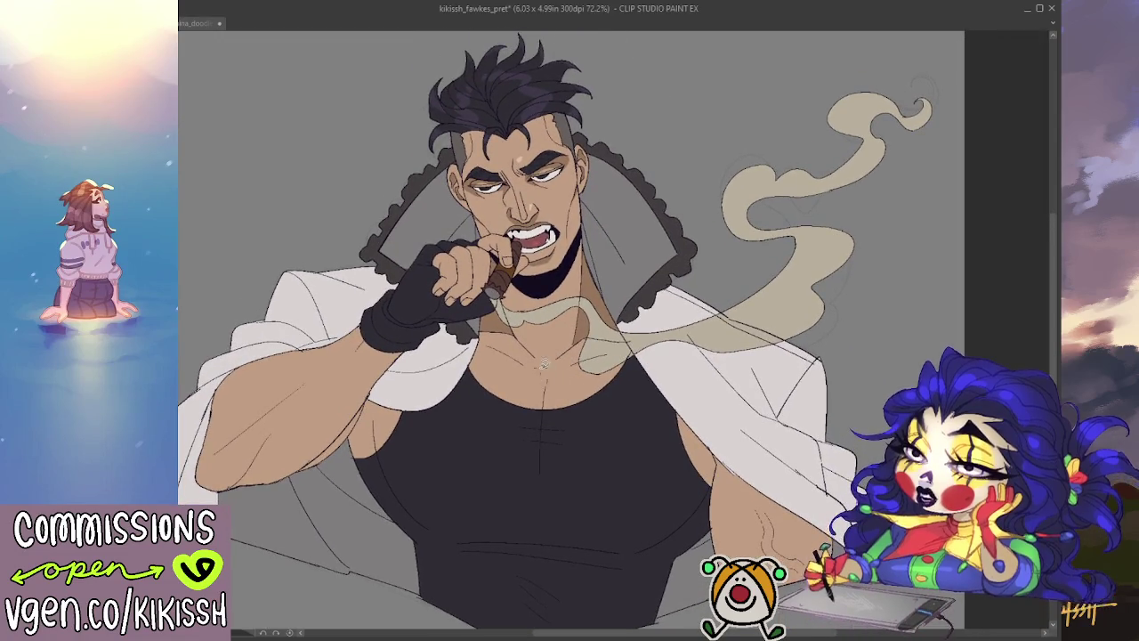
left_click(185, 24)
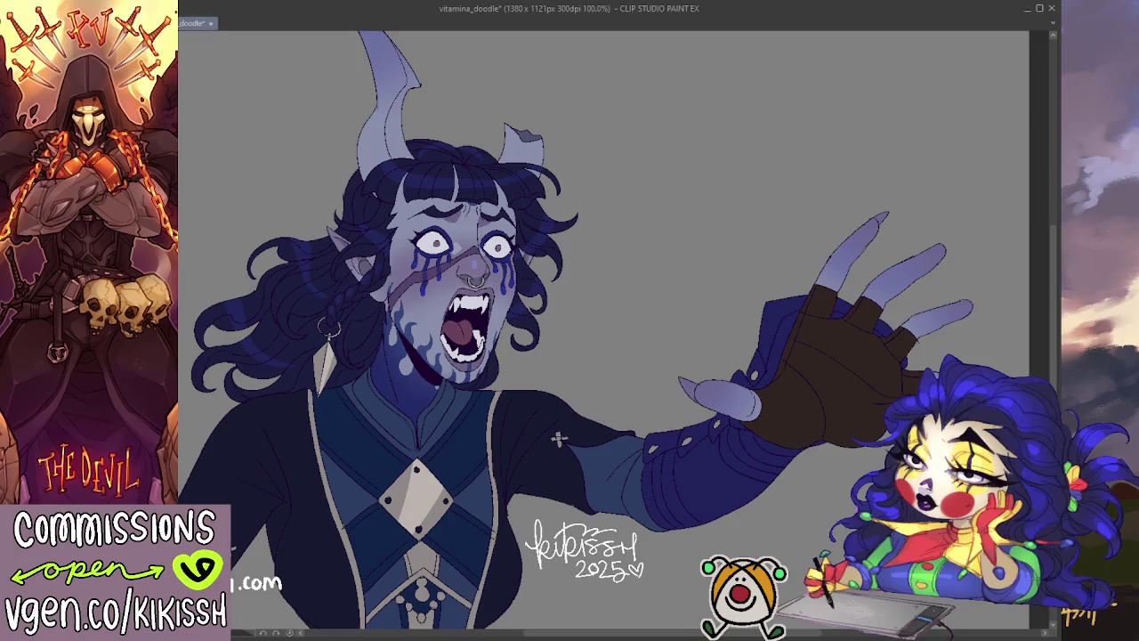
key("ctrl+Tab")
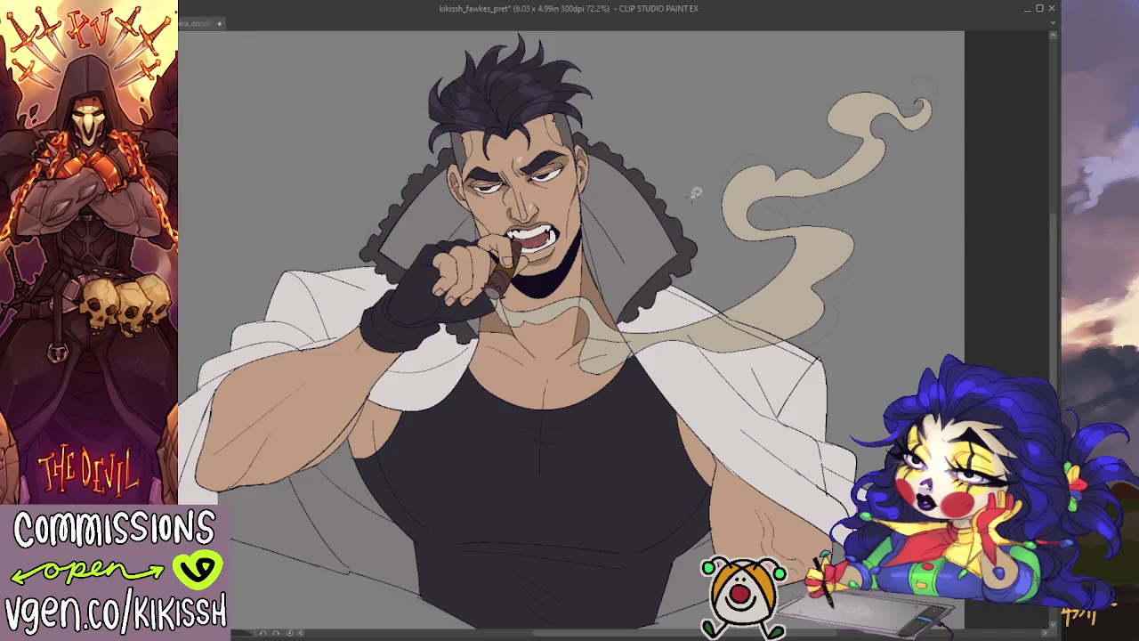
scroll(616, 334, "up", 2)
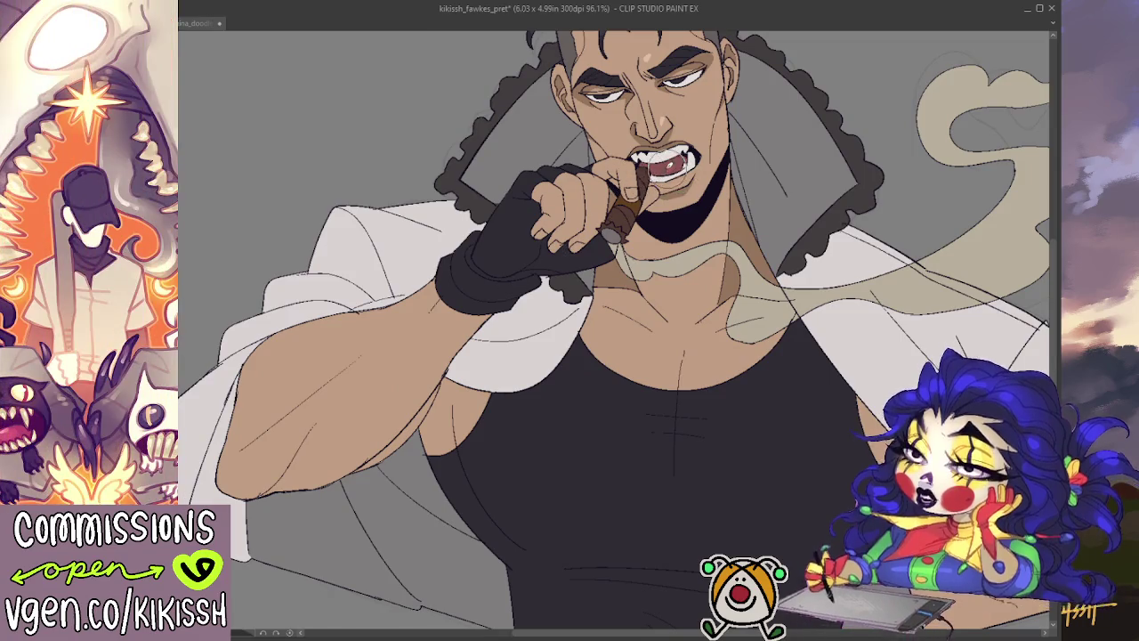
- Paint light highlight strokes along the cigar in the man's mouth
scroll(814, 227, "down", 1)
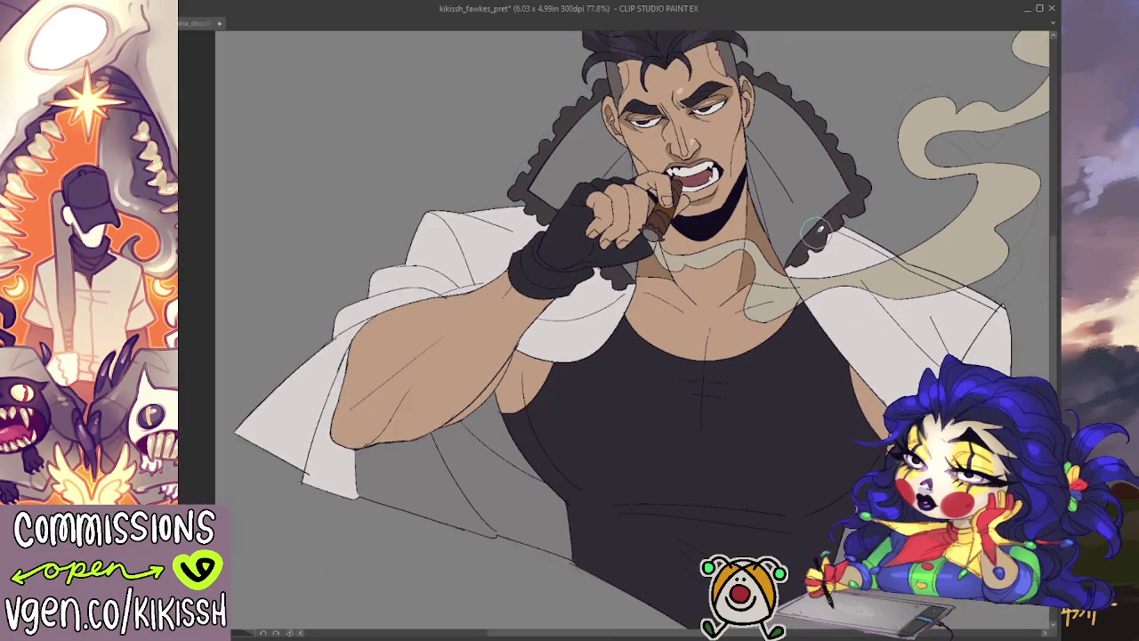
scroll(816, 233, "up", 1)
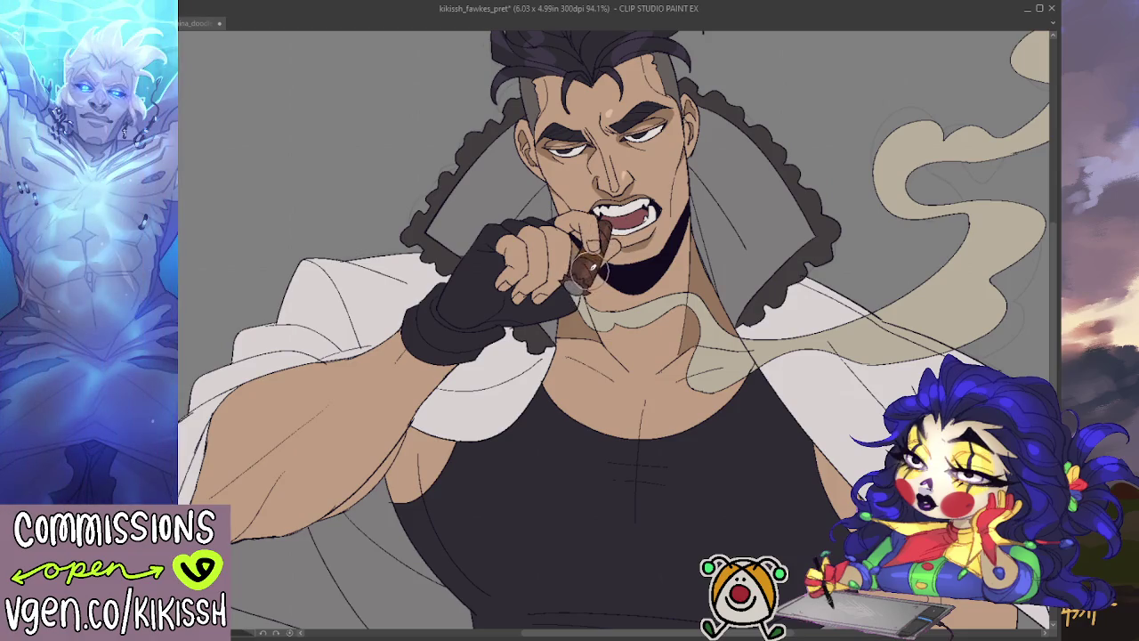
mouse_move(604, 230)
left_mouse_down()
mouse_move(574, 281)
mouse_move(650, 220)
left_mouse_up()
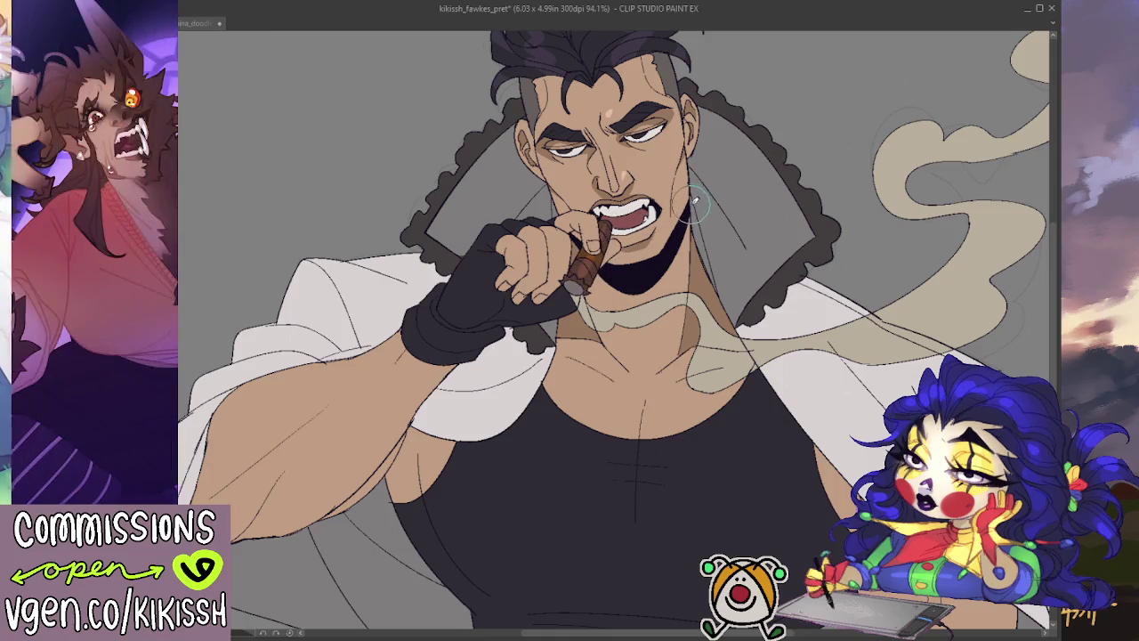
scroll(690, 201, "up", 2)
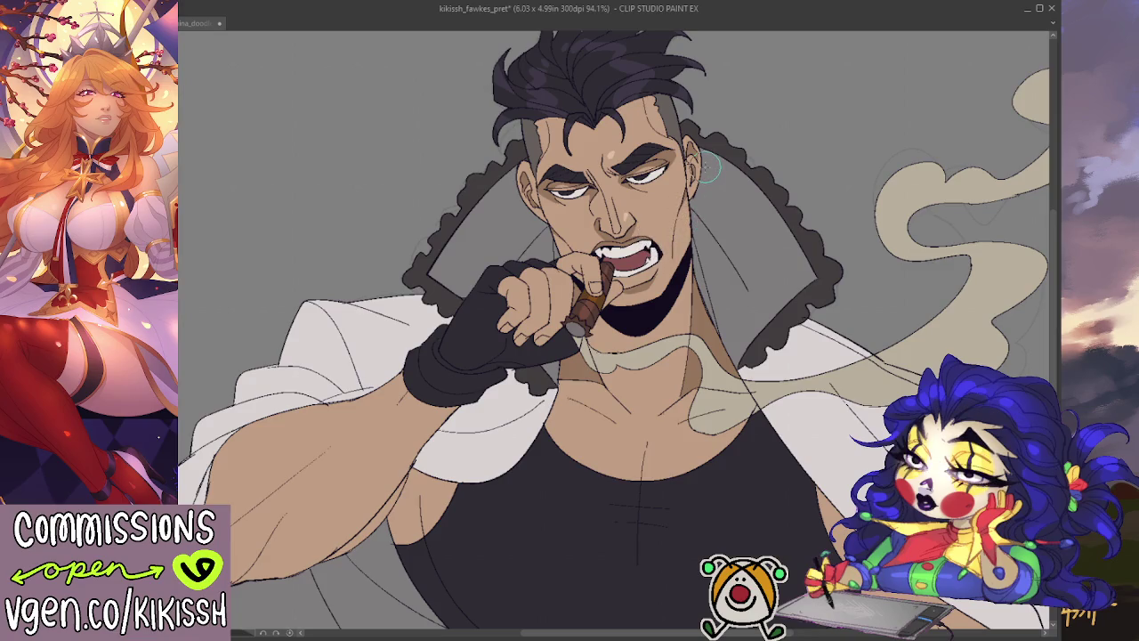
- Lasso around the gloved hand, restoring the selection after an accidental deselect
scroll(699, 212, "down", 2)
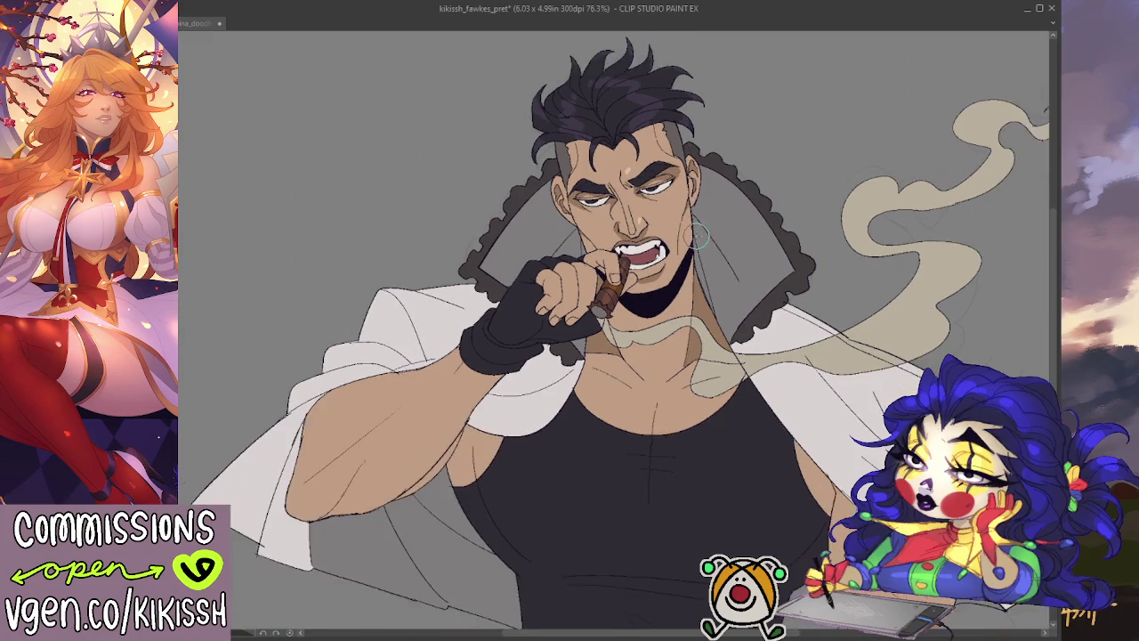
left_click_drag(726, 303, 669, 267)
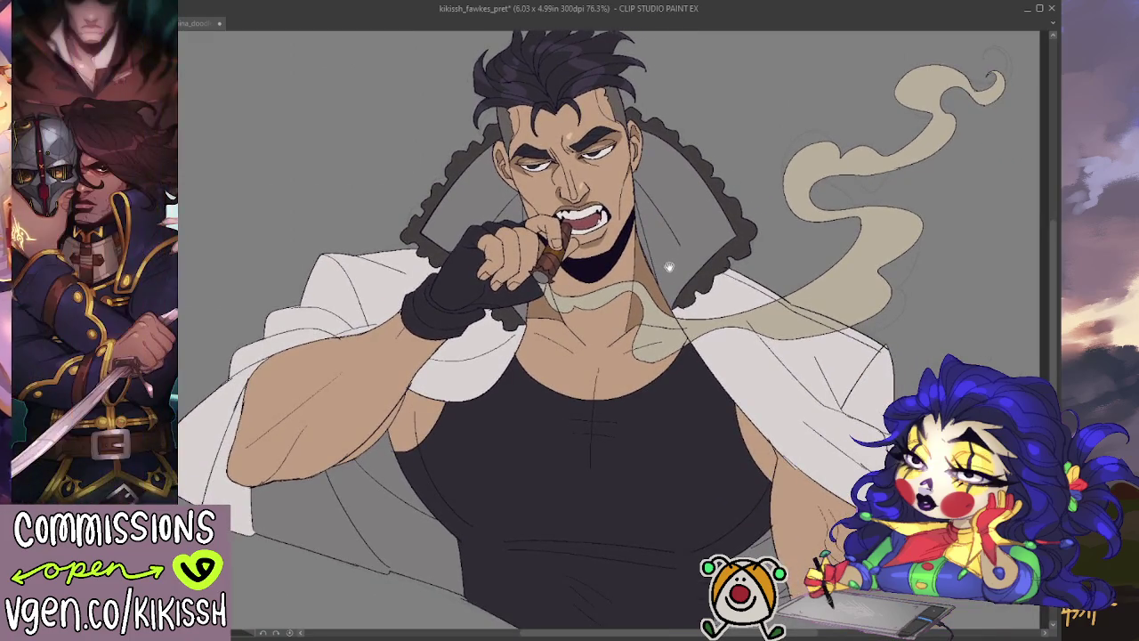
left_click_drag(668, 267, 662, 267)
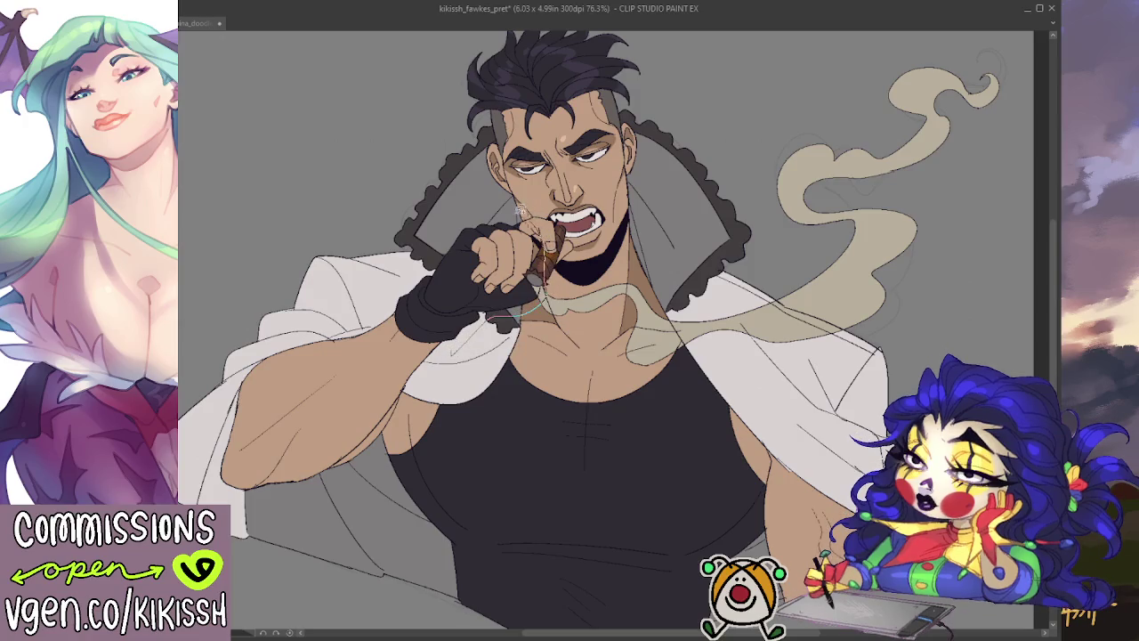
left_click_drag(385, 314, 419, 253)
left_click(537, 380)
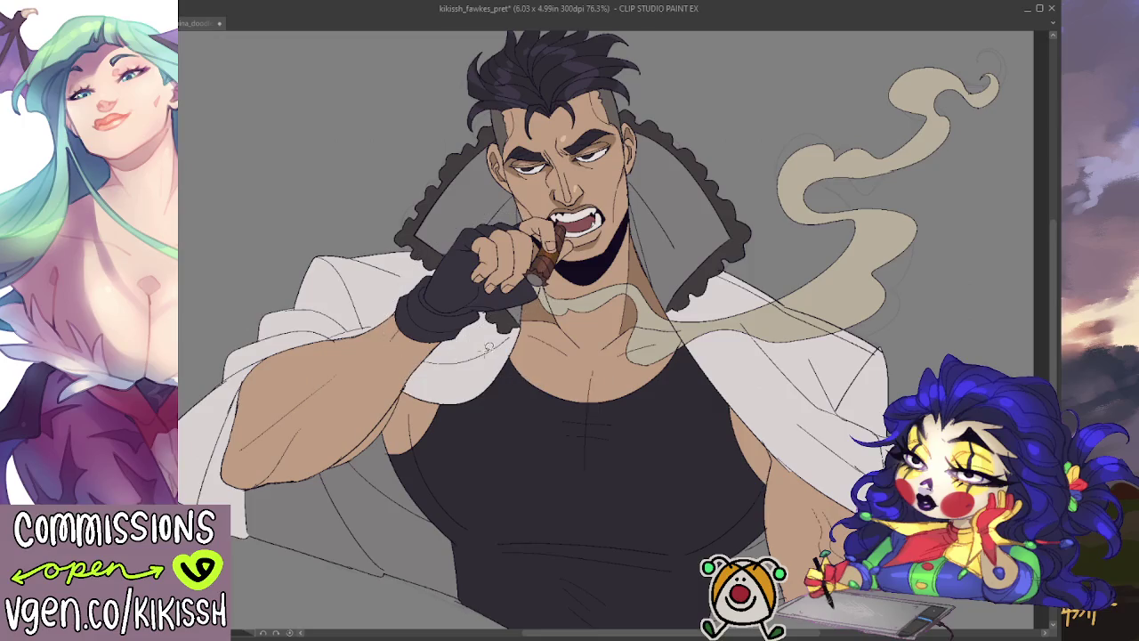
left_click_drag(536, 381, 534, 367)
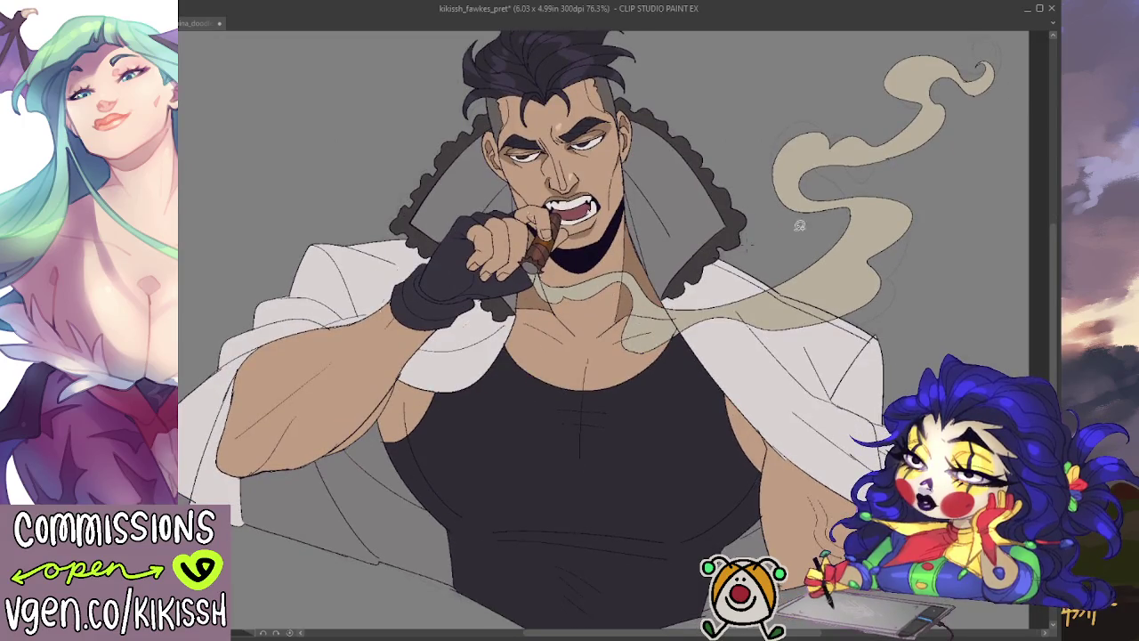
key("ctrl+z")
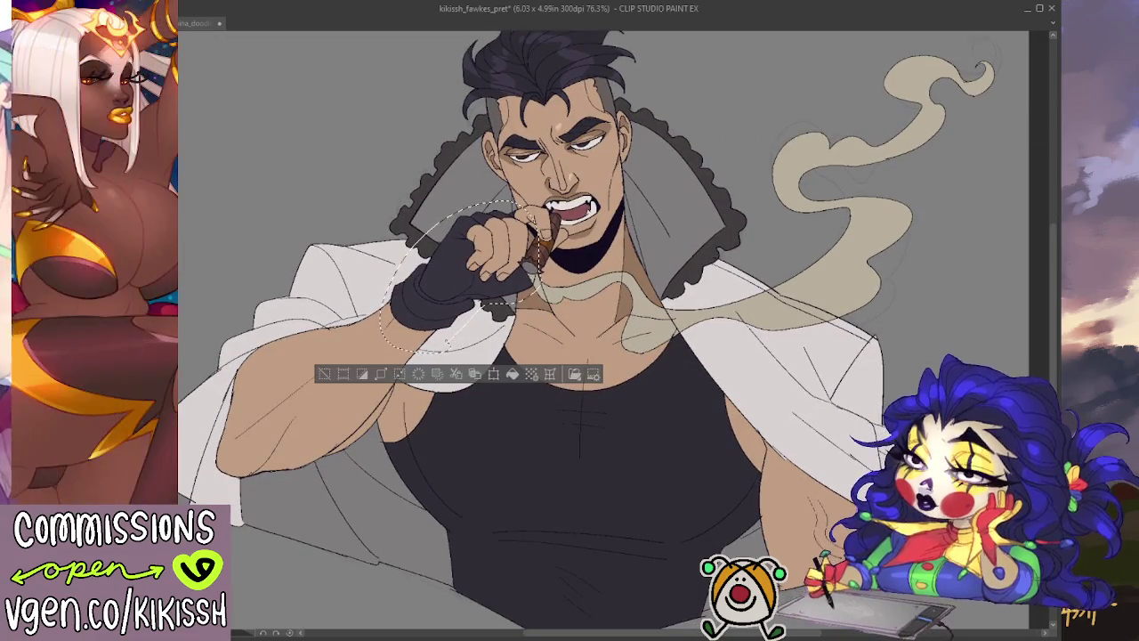
- Deselect the glove, toggle the dark hair, glove and shirt fills off and on, and zoom to 100%
key("ctrl+d")
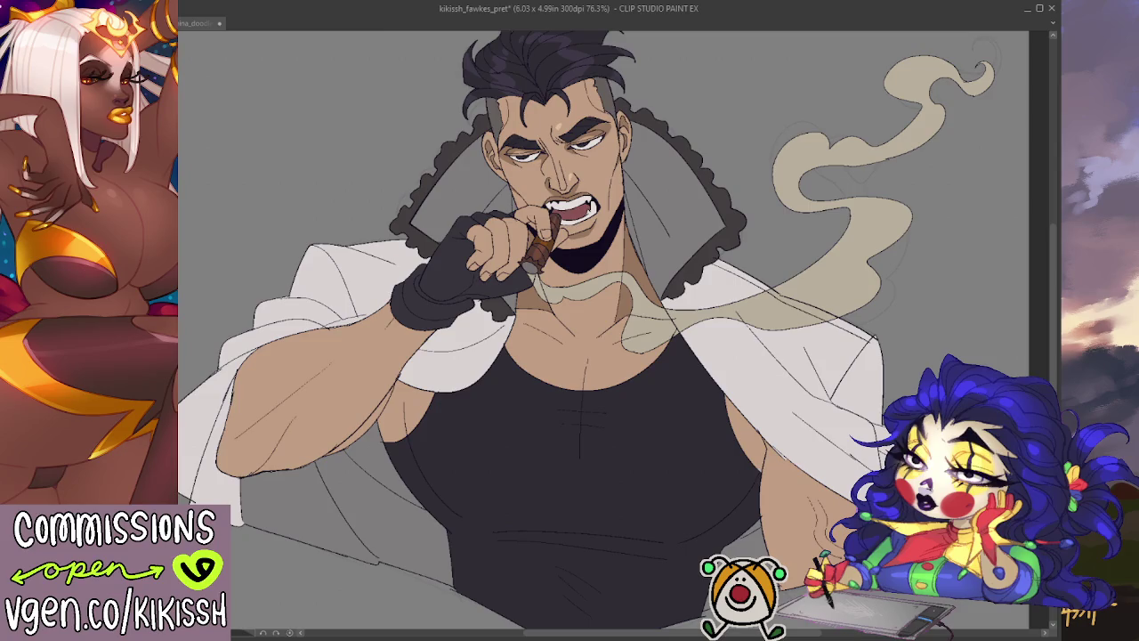
key("ctrl+z")
key("ctrl+y")
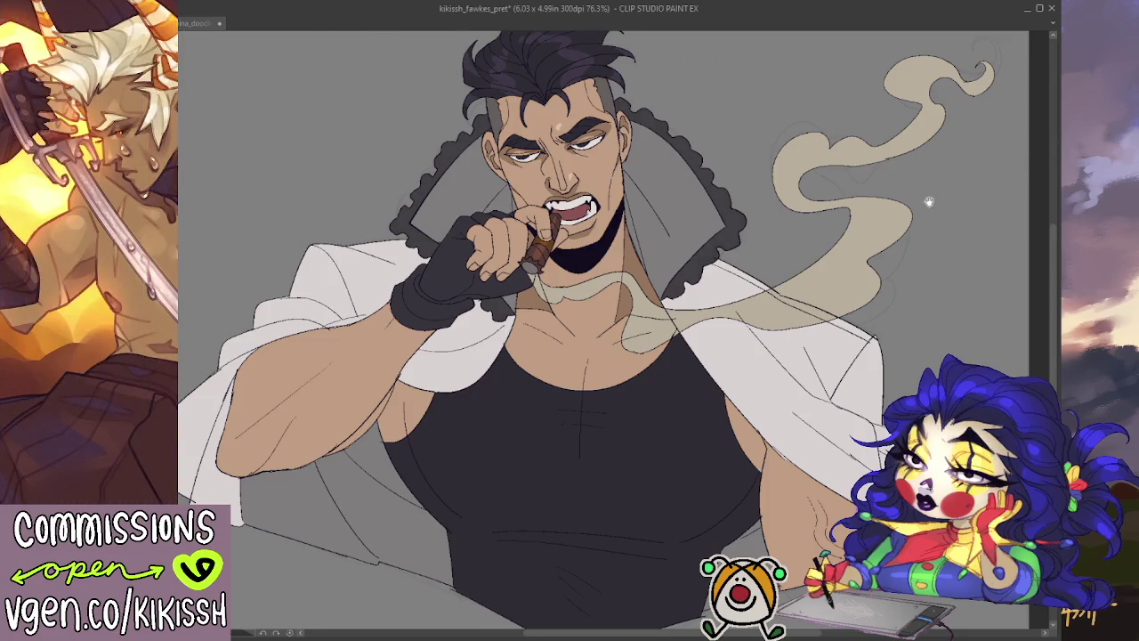
left_click_drag(928, 202, 944, 222)
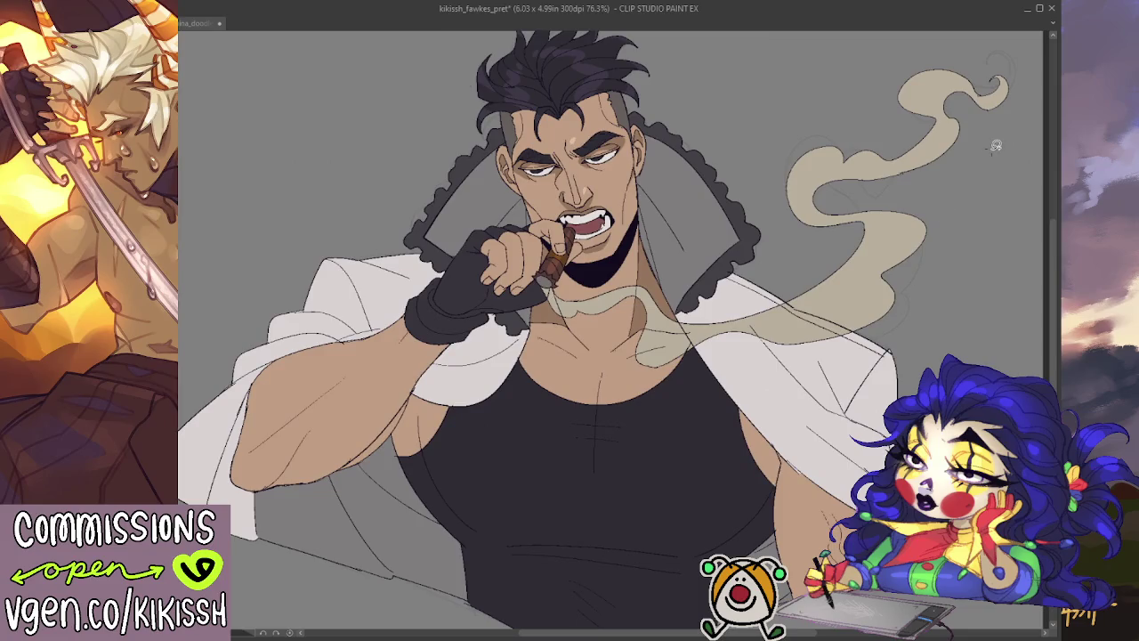
left_click_drag(690, 255, 682, 271)
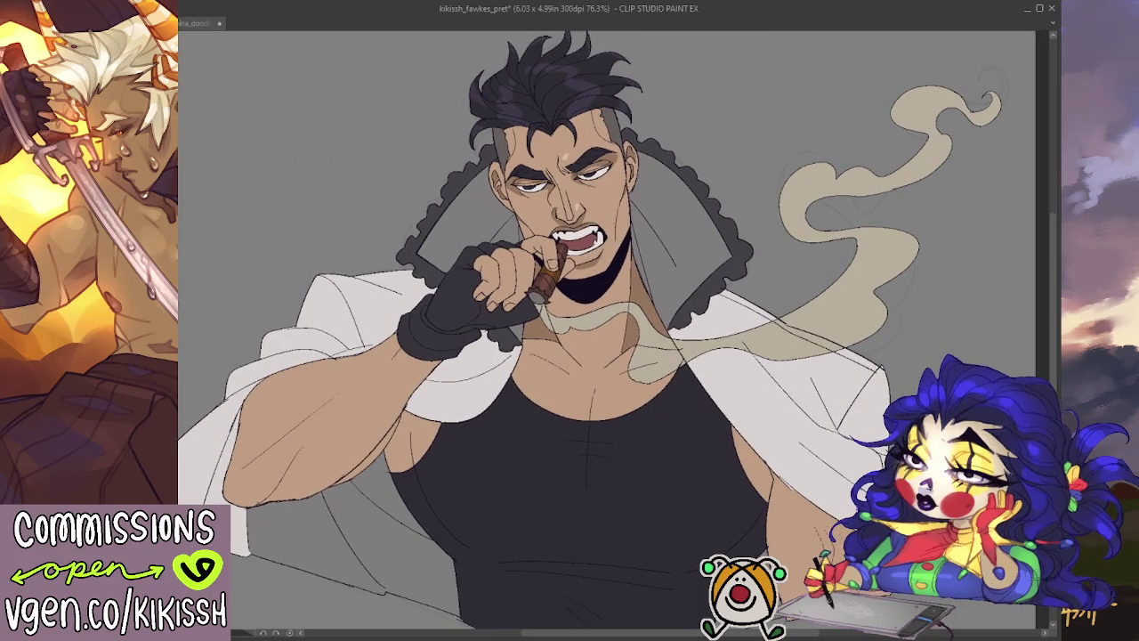
scroll(496, 284, "up", 1)
scroll(496, 285, "up", 2)
scroll(496, 285, "up", 1)
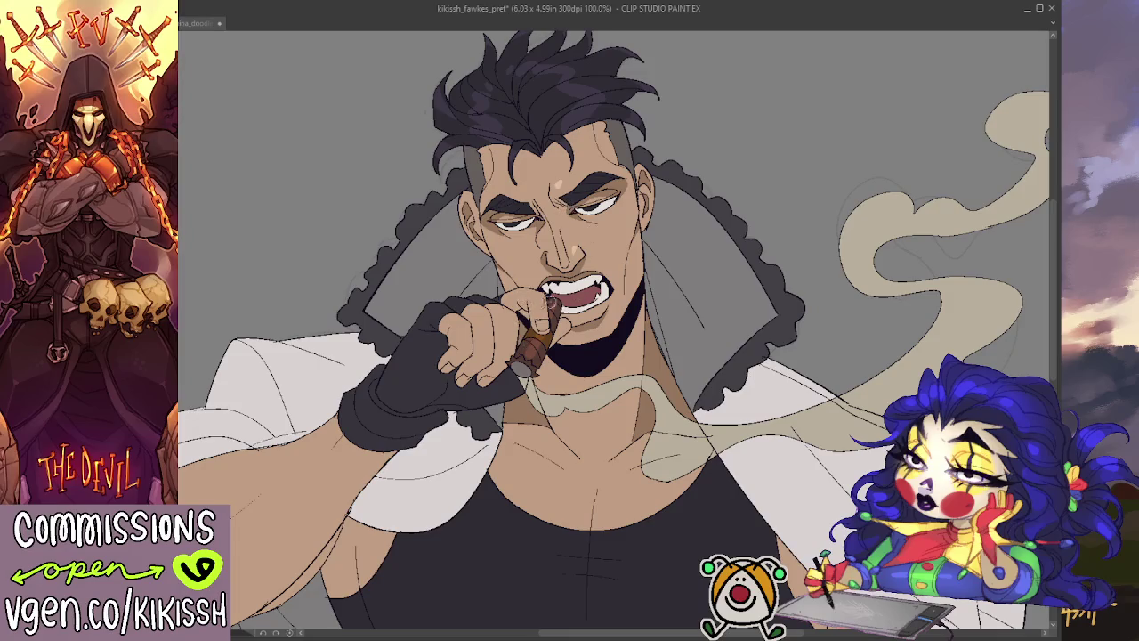
key("ctrl+0")
scroll(644, 301, "up", 2)
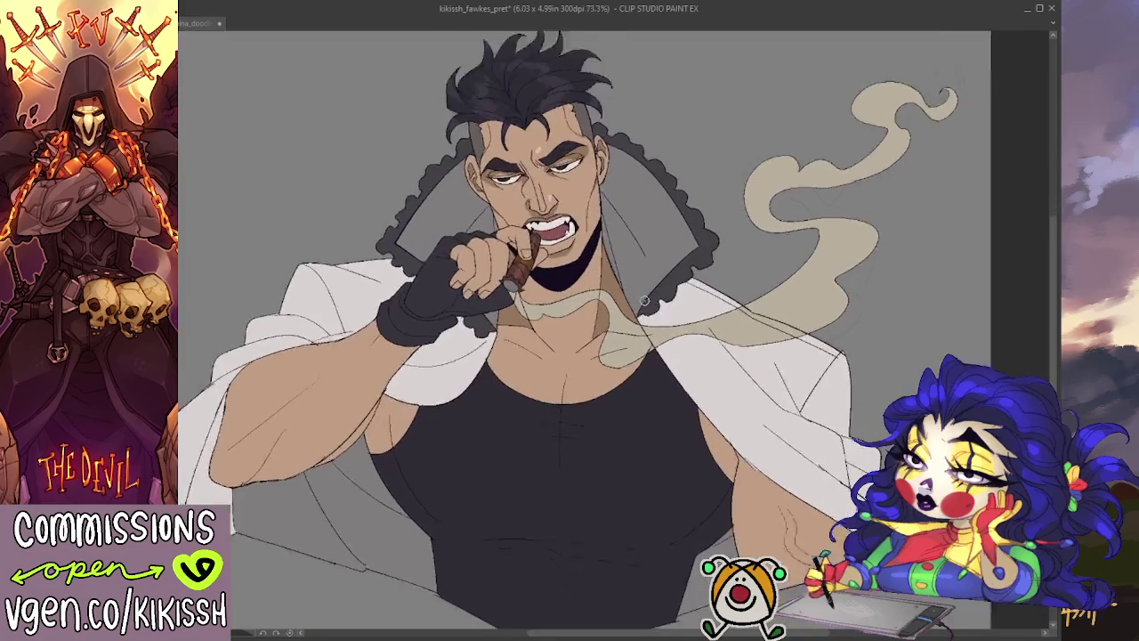
scroll(645, 301, "up", 2)
scroll(645, 300, "up", 1)
scroll(645, 300, "up", 1)
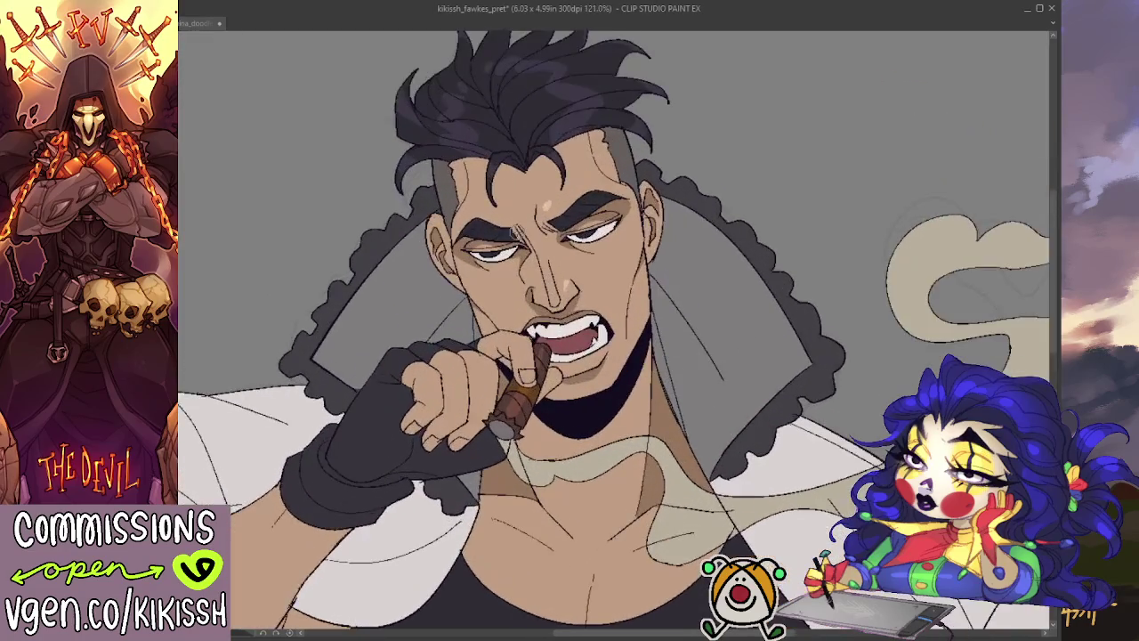
scroll(644, 300, "up", 1)
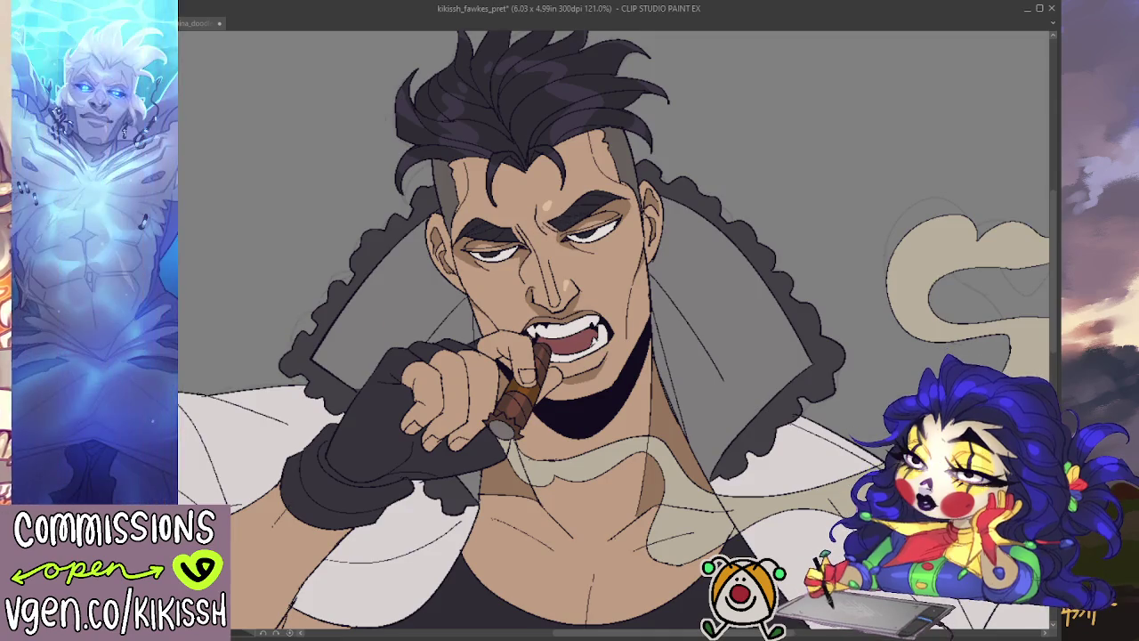
key("ctrl+z")
key("ctrl+y")
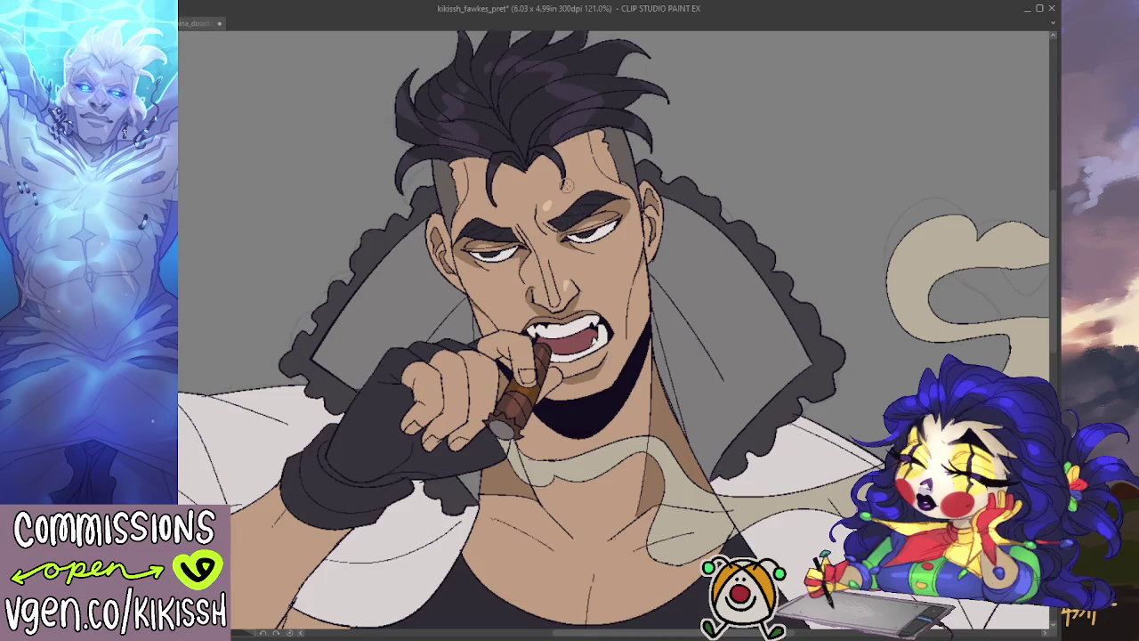
scroll(566, 330, "up", 2)
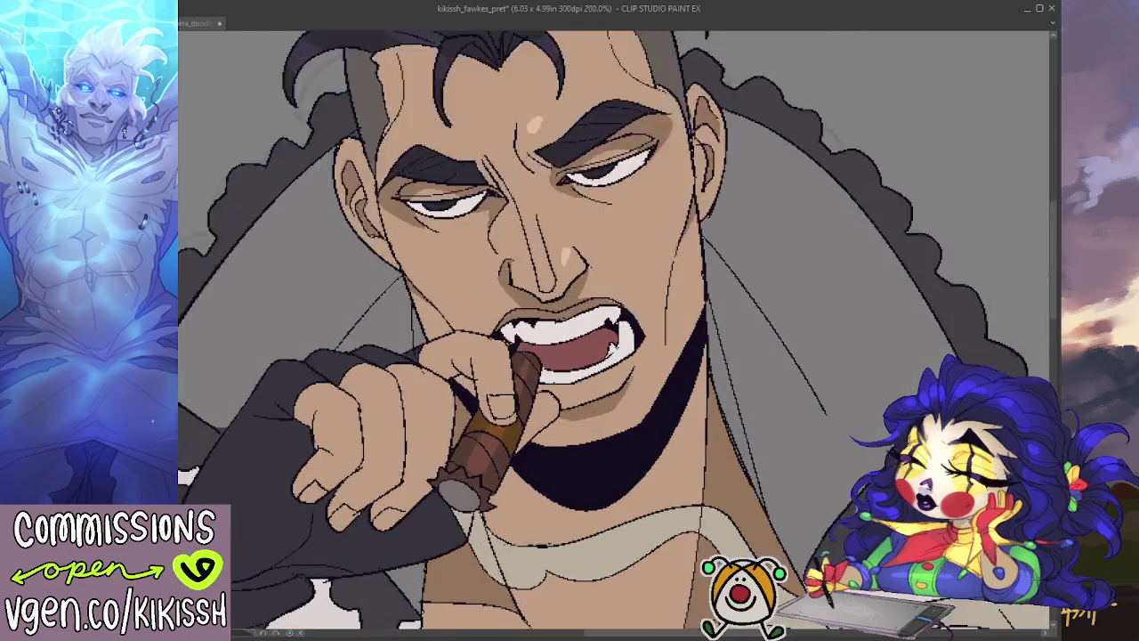
scroll(566, 330, "up", 4)
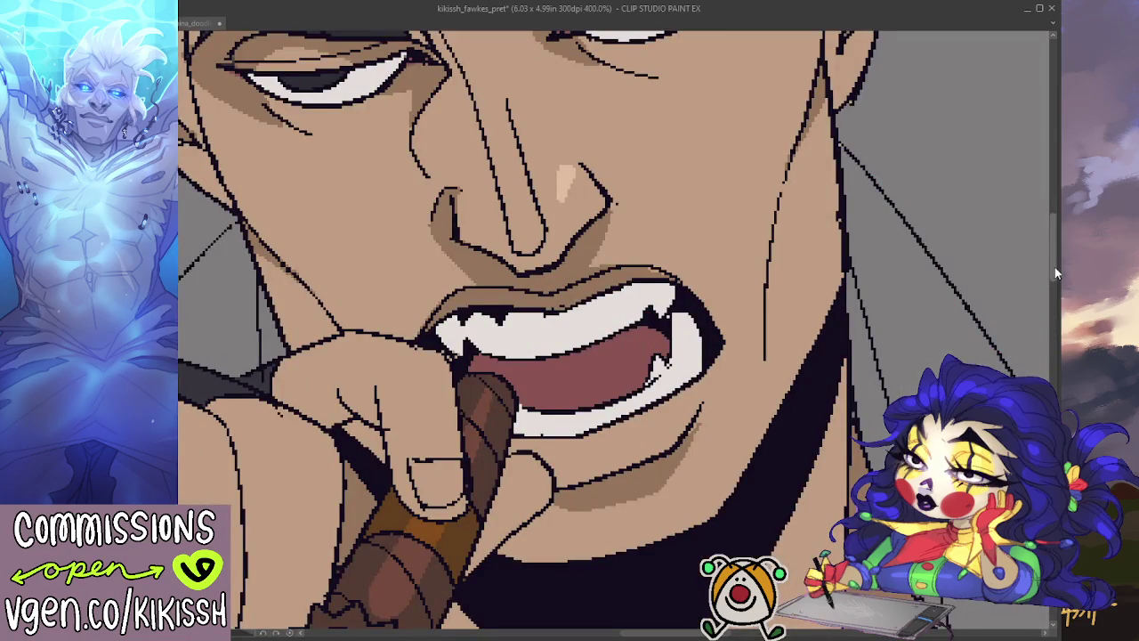
left_click_drag(1055, 267, 1047, 210)
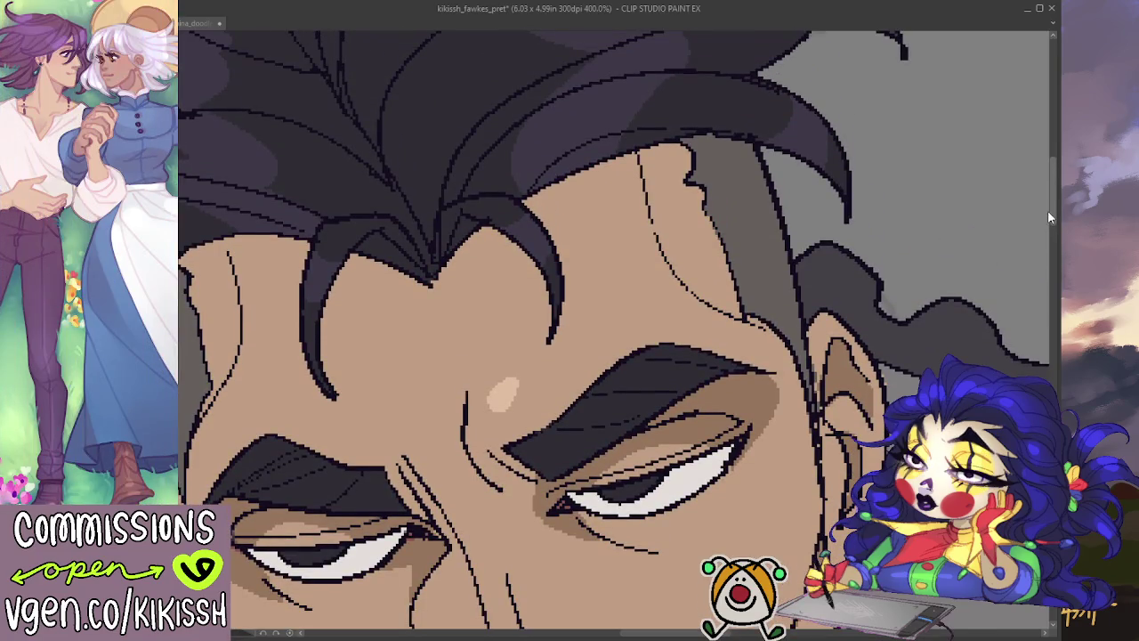
scroll(566, 291, "down", 3)
scroll(566, 292, "down", 2)
scroll(566, 292, "down", 1)
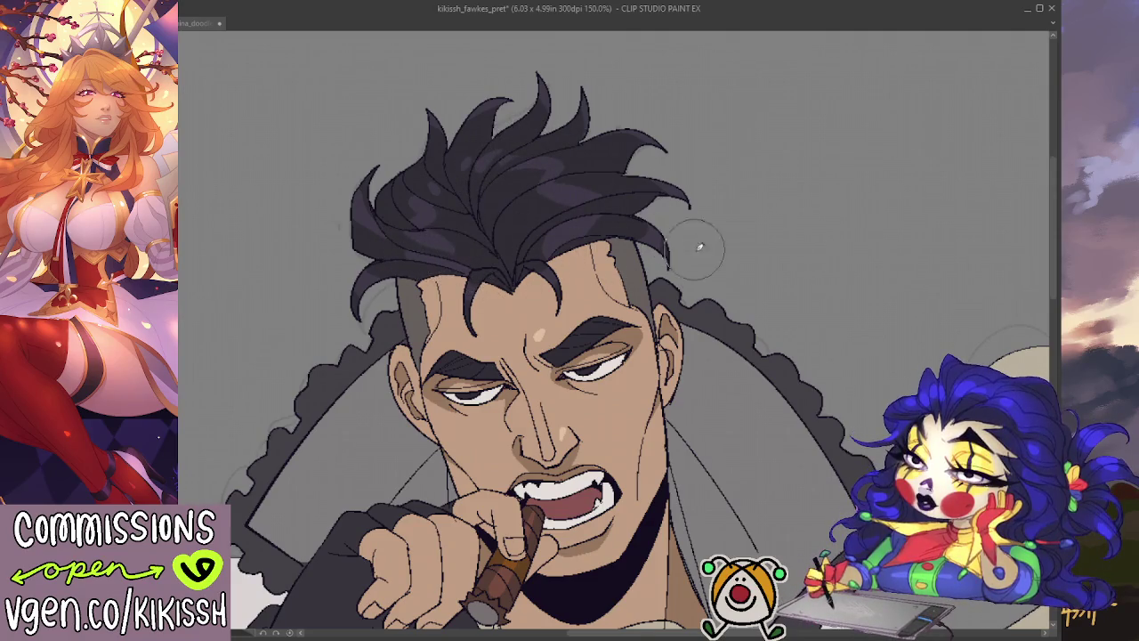
scroll(692, 244, "down", 1)
scroll(668, 263, "down", 1)
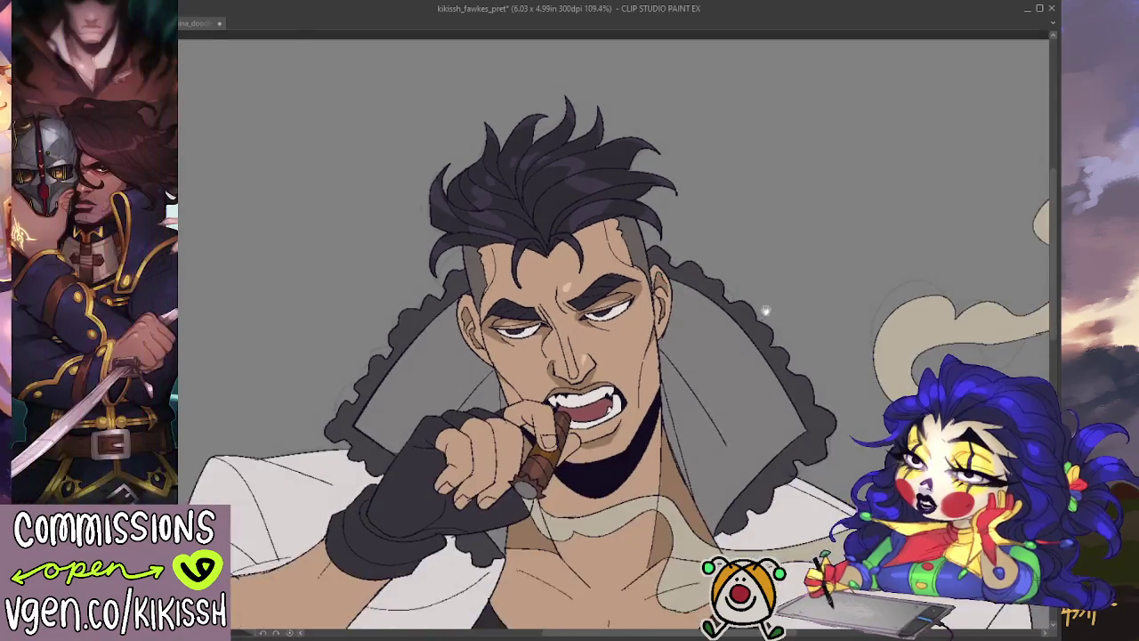
scroll(770, 303, "down", 1)
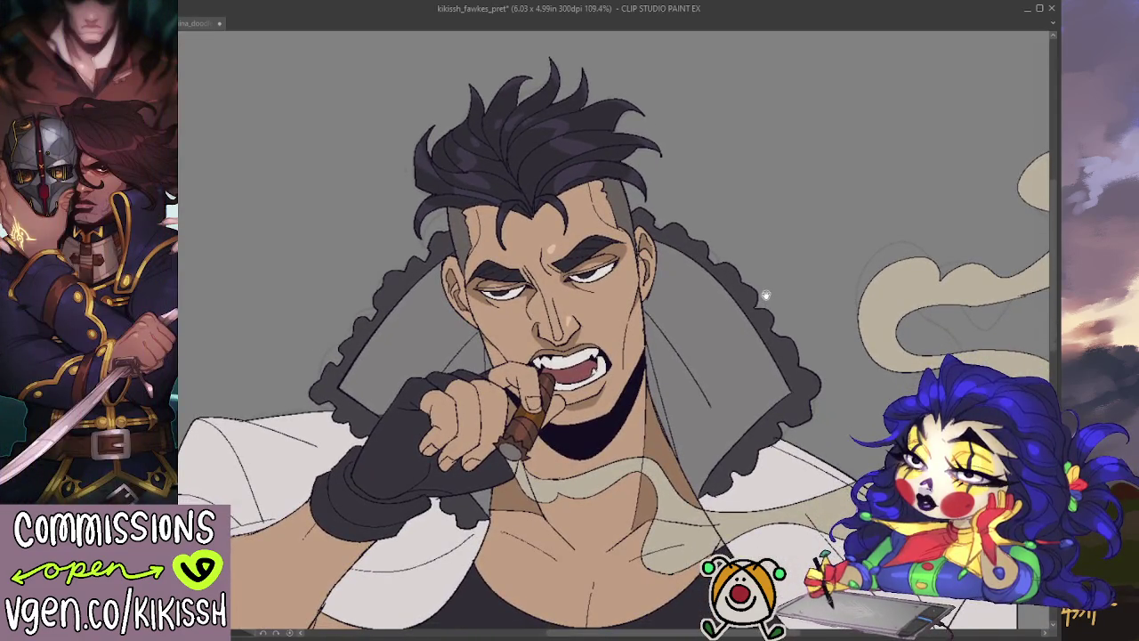
left_click_drag(758, 340, 727, 303)
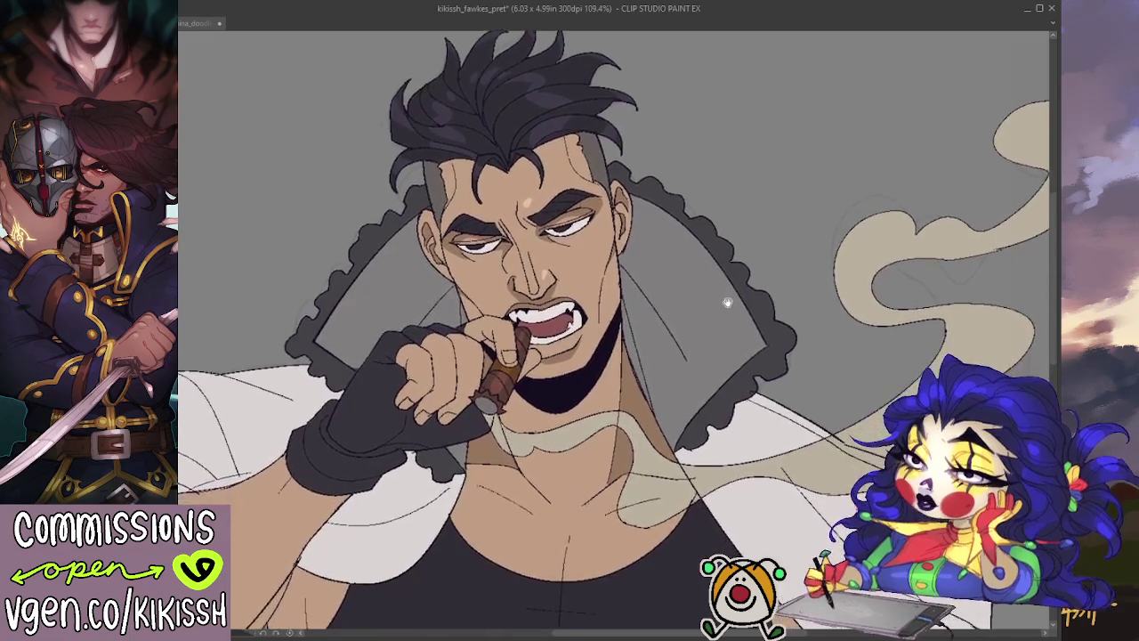
scroll(735, 342, "down", 1)
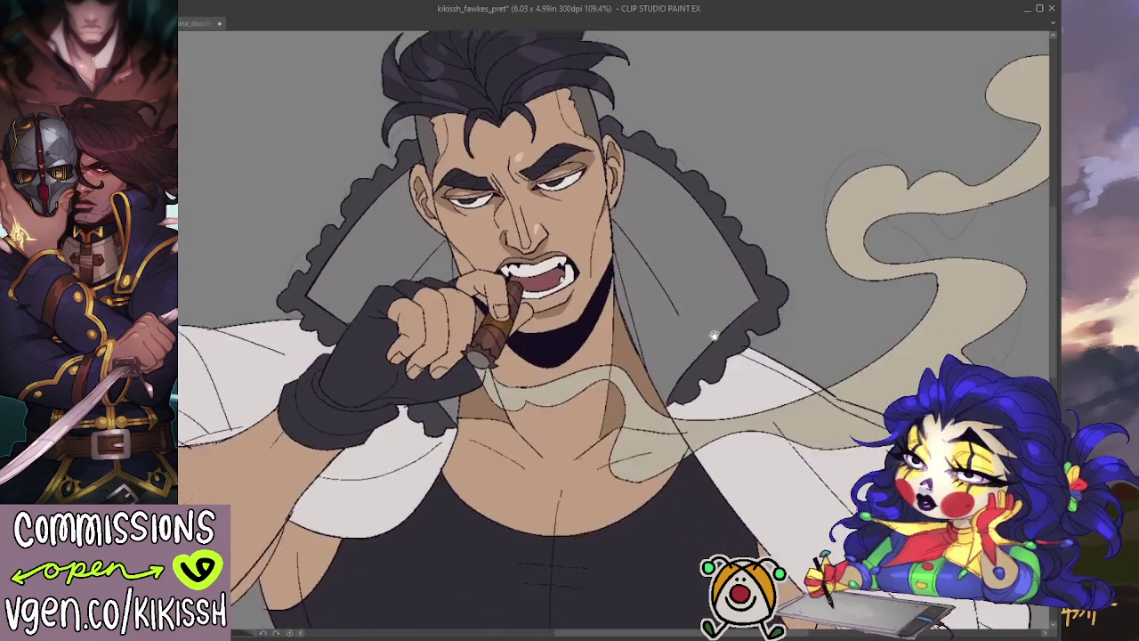
scroll(719, 320, "down", 1)
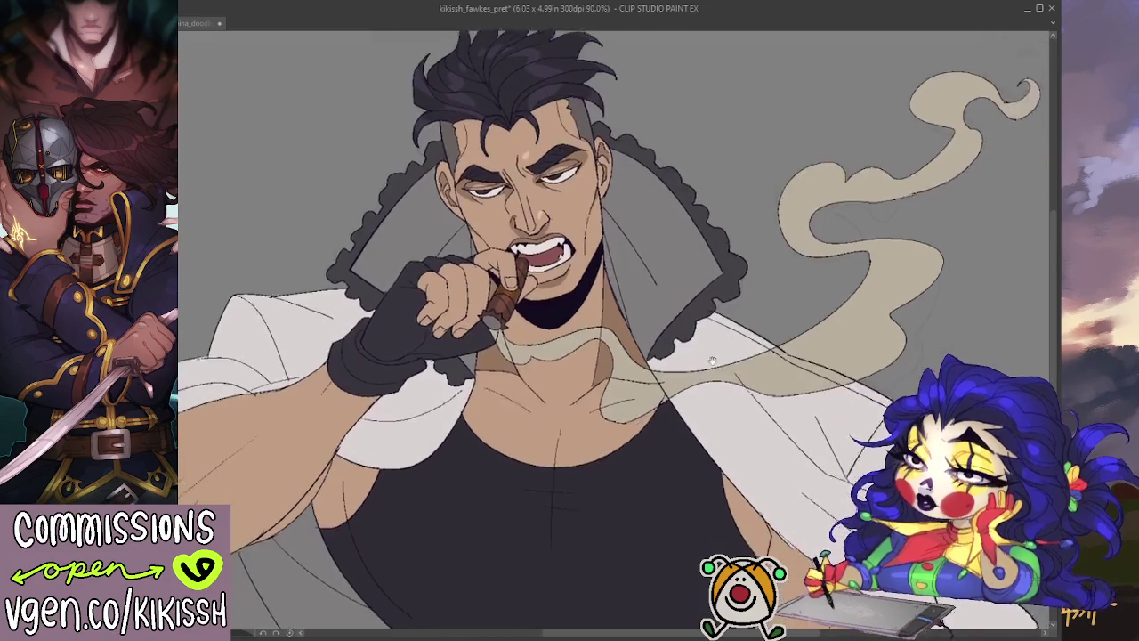
left_click_drag(749, 362, 553, 186)
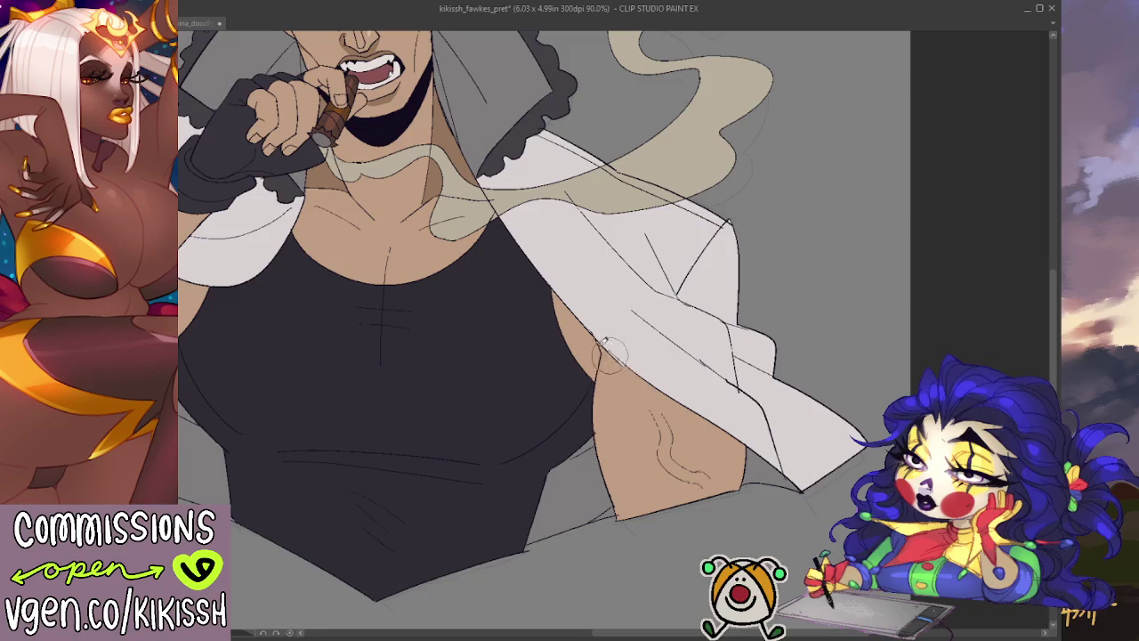
- Frame the upper body and lower torso, then select the area around the whole figure
scroll(534, 267, "up", 1)
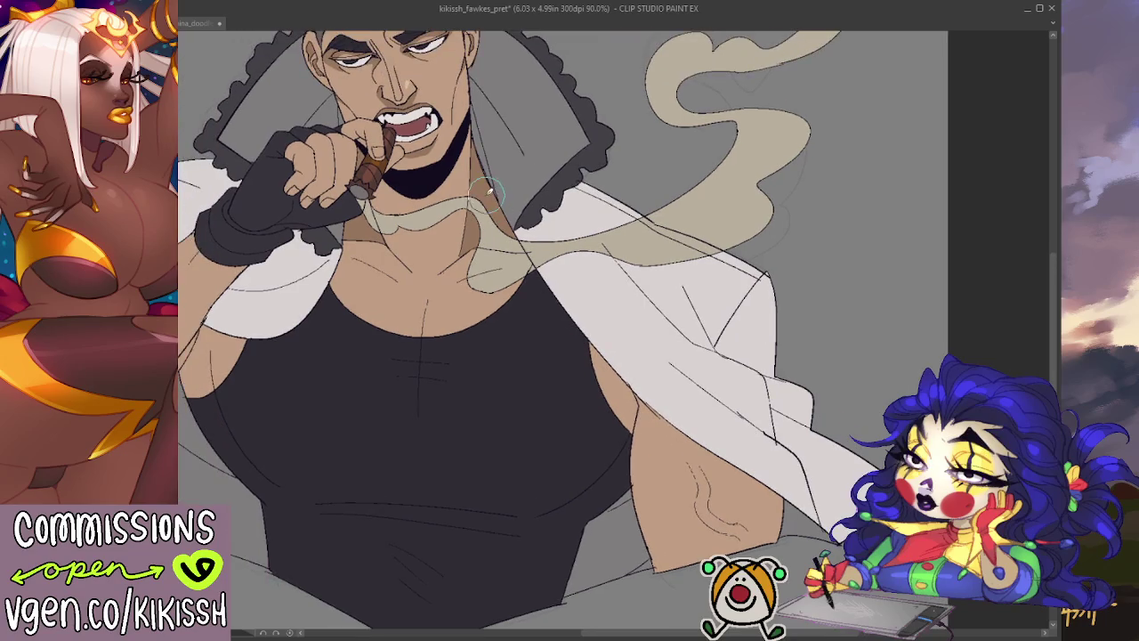
scroll(489, 190, "up", 2)
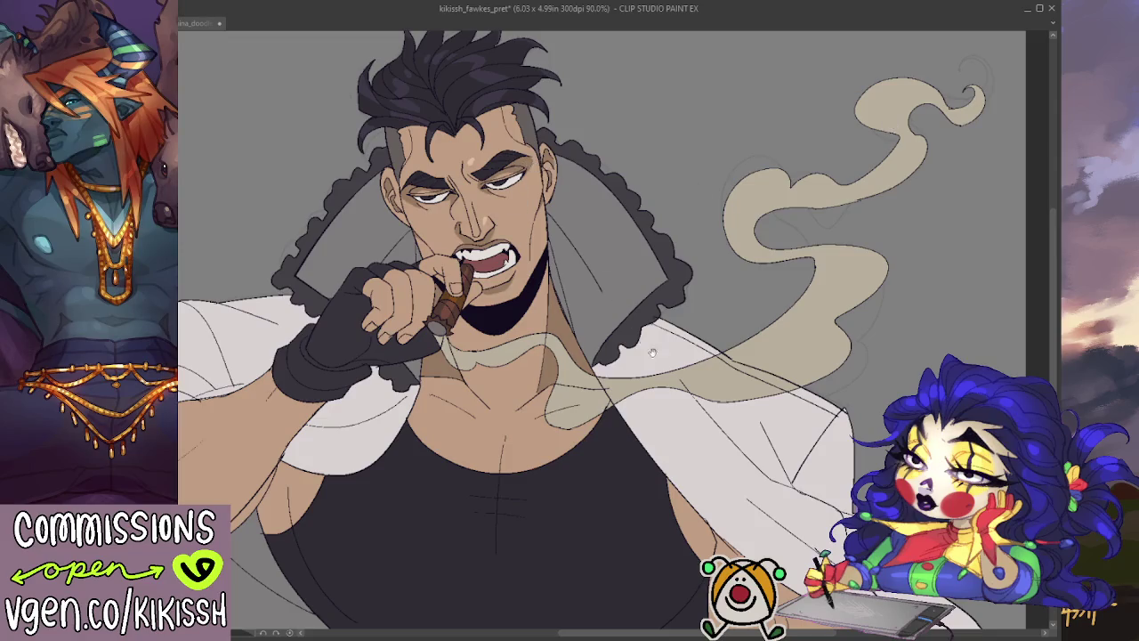
left_click_drag(653, 353, 652, 317)
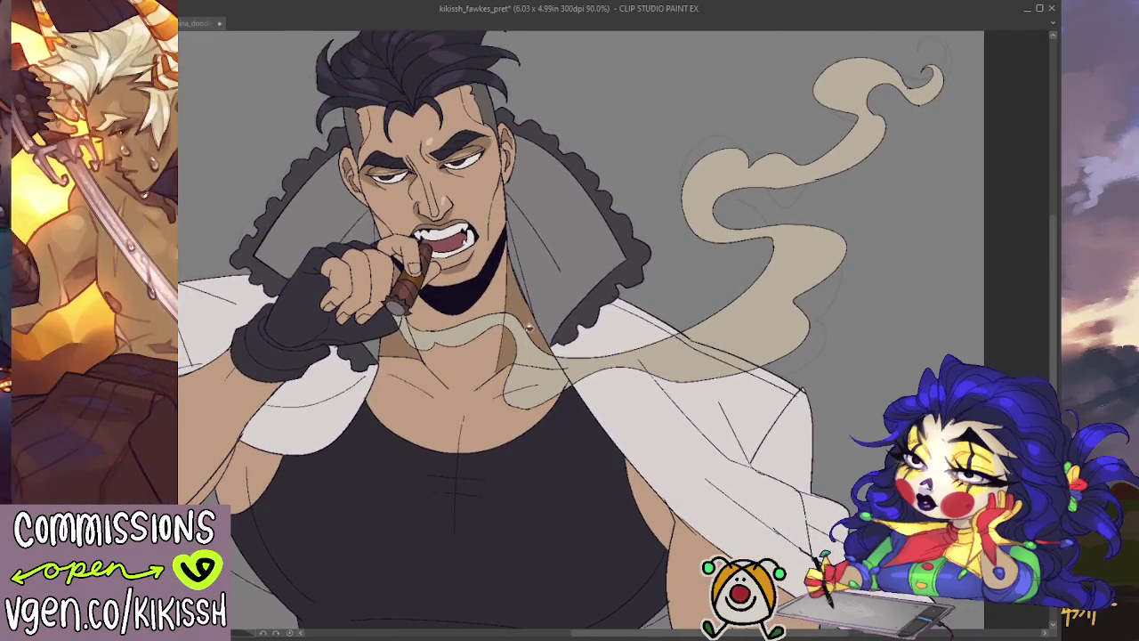
left_click_drag(614, 408, 629, 299)
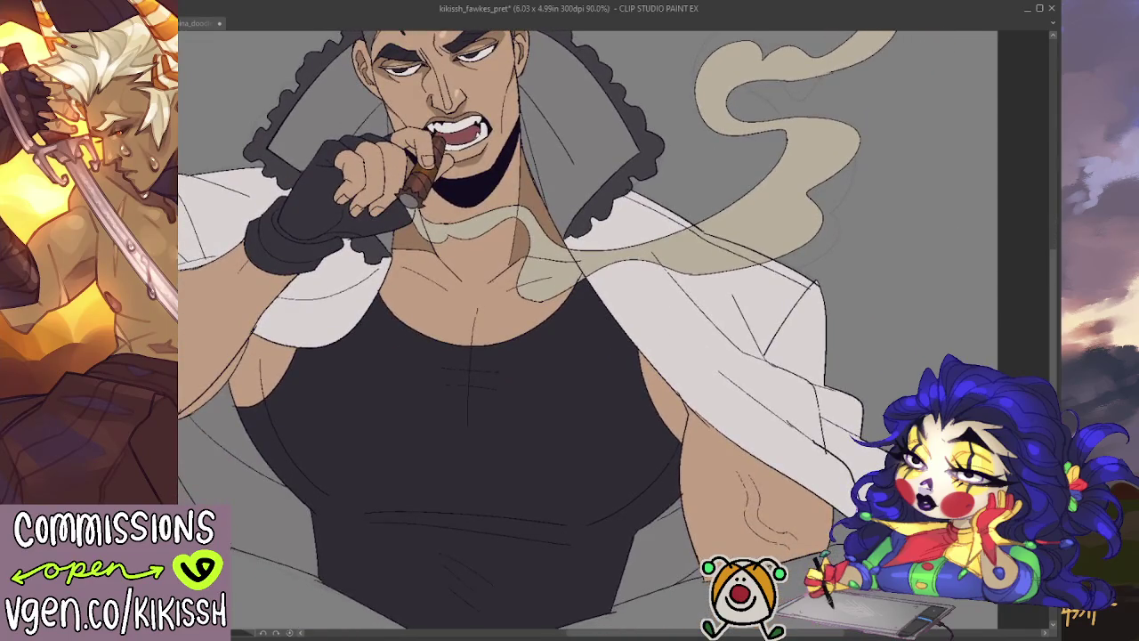
left_click_drag(454, 320, 463, 330)
key("ctrl+d")
left_click(960, 280)
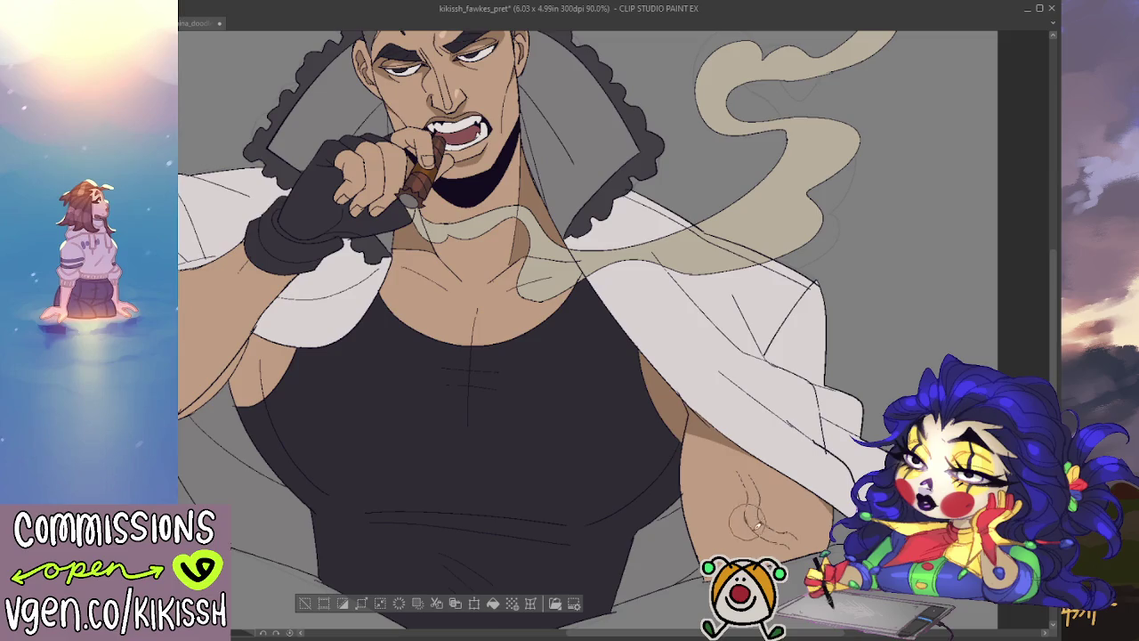
- Draw two curved crease lines into the armpit and shade the left armpit darker
left_click_drag(748, 518, 779, 541)
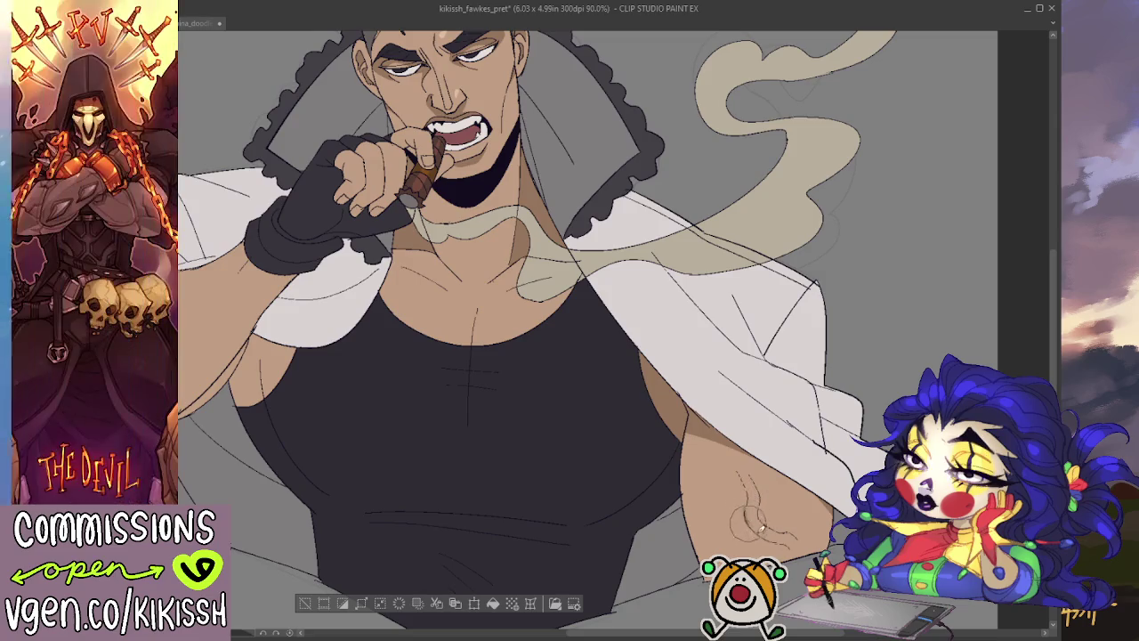
left_click_drag(746, 509, 794, 550)
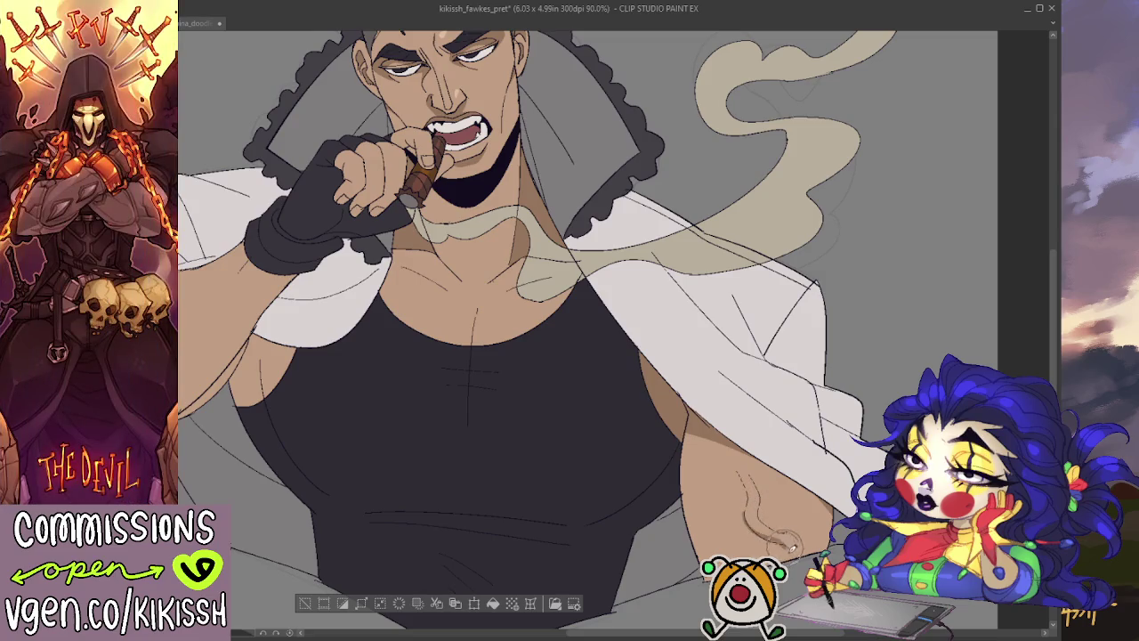
left_click_drag(808, 375, 974, 411)
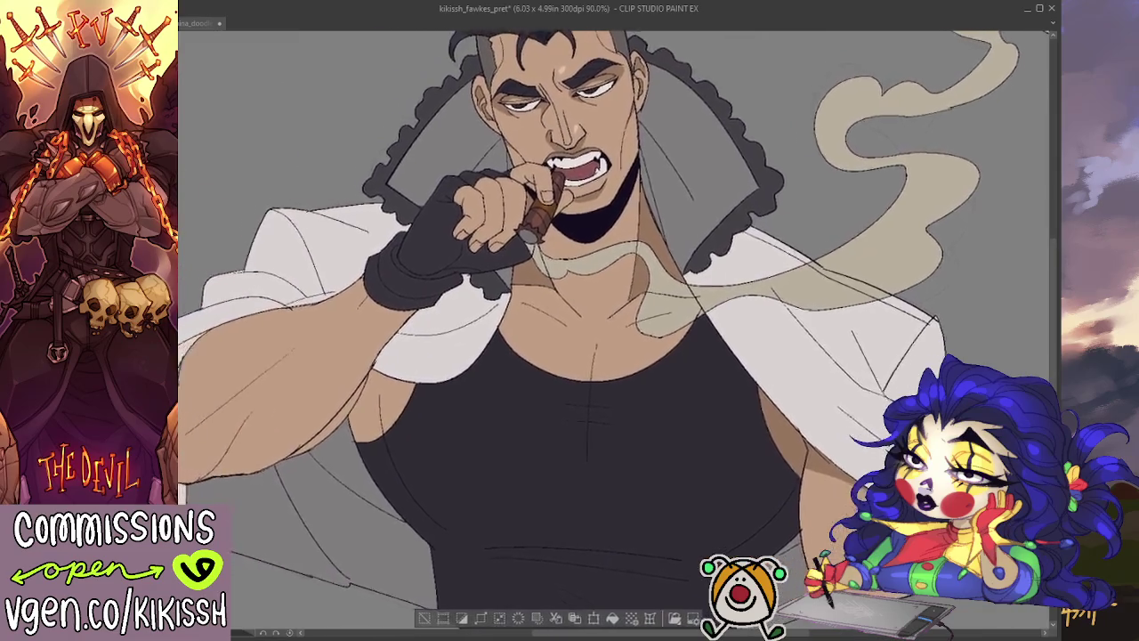
mouse_move(449, 365)
left_mouse_down()
mouse_move(427, 449)
mouse_move(405, 458)
mouse_move(379, 447)
mouse_move(392, 440)
left_mouse_up()
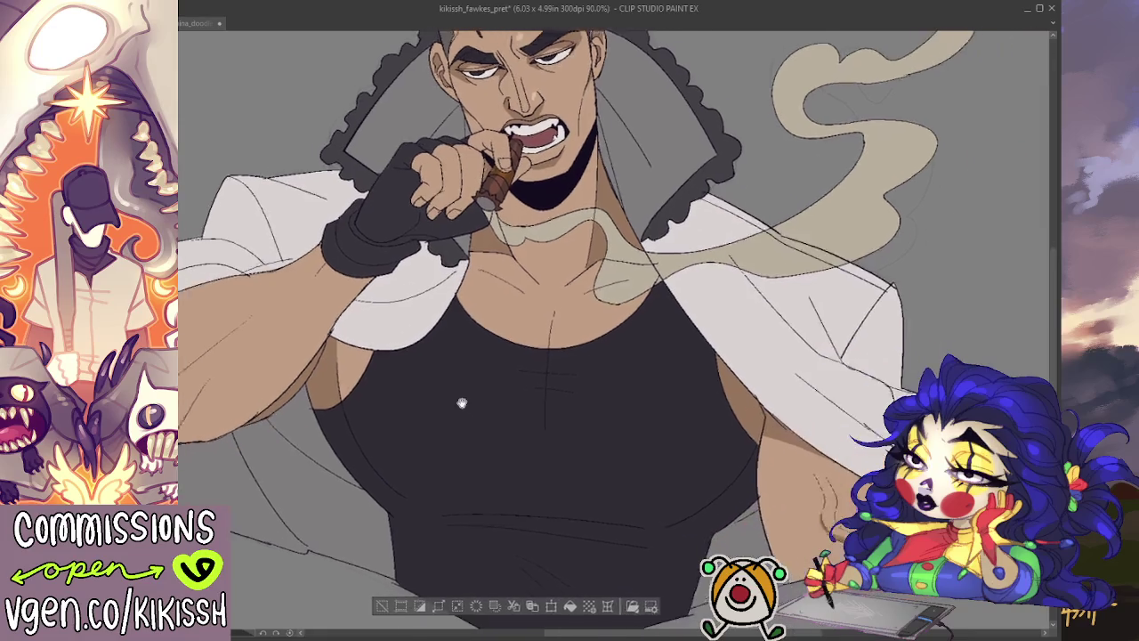
- Dab pale highlight spots on the upper chest, then recentre on the face and collarbone
left_click_drag(599, 416, 444, 337)
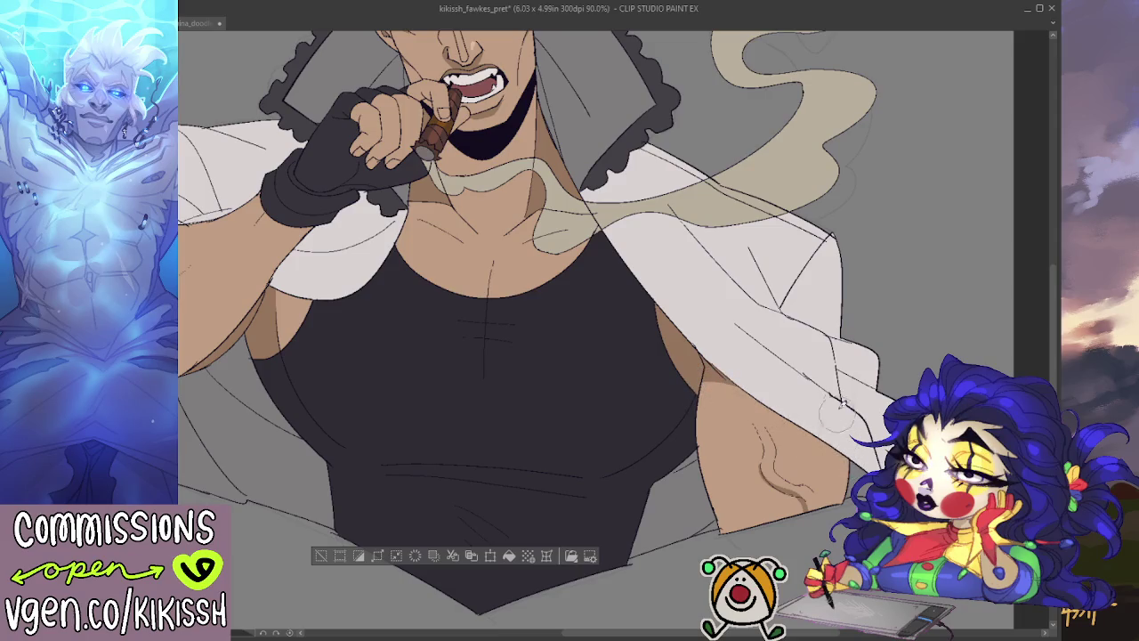
left_click_drag(714, 368, 756, 416)
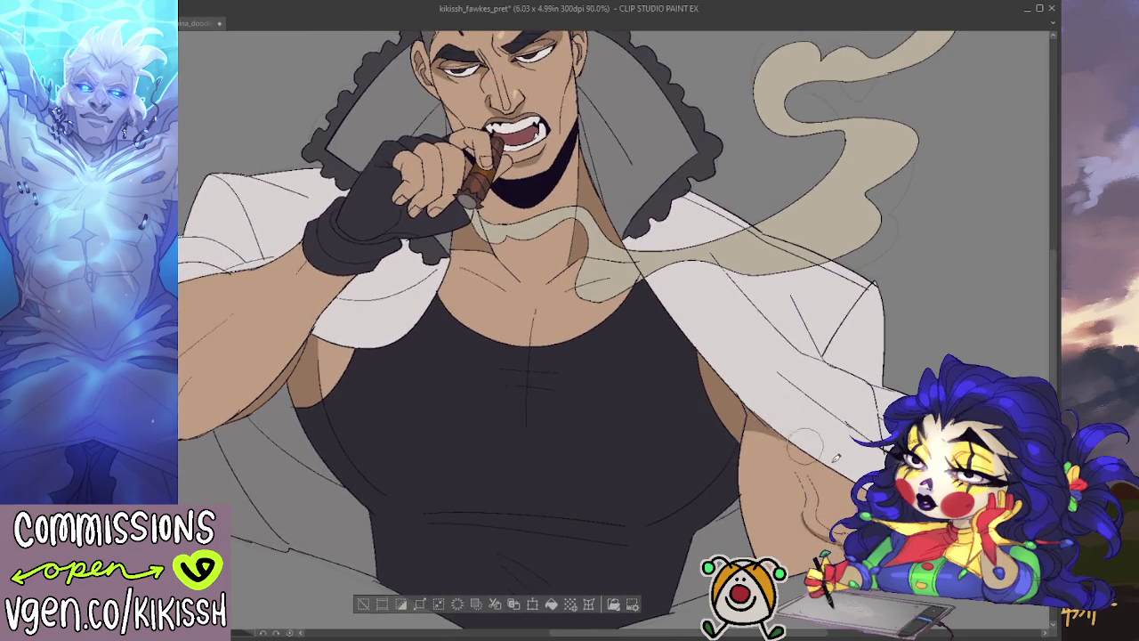
left_click_drag(428, 379, 504, 425)
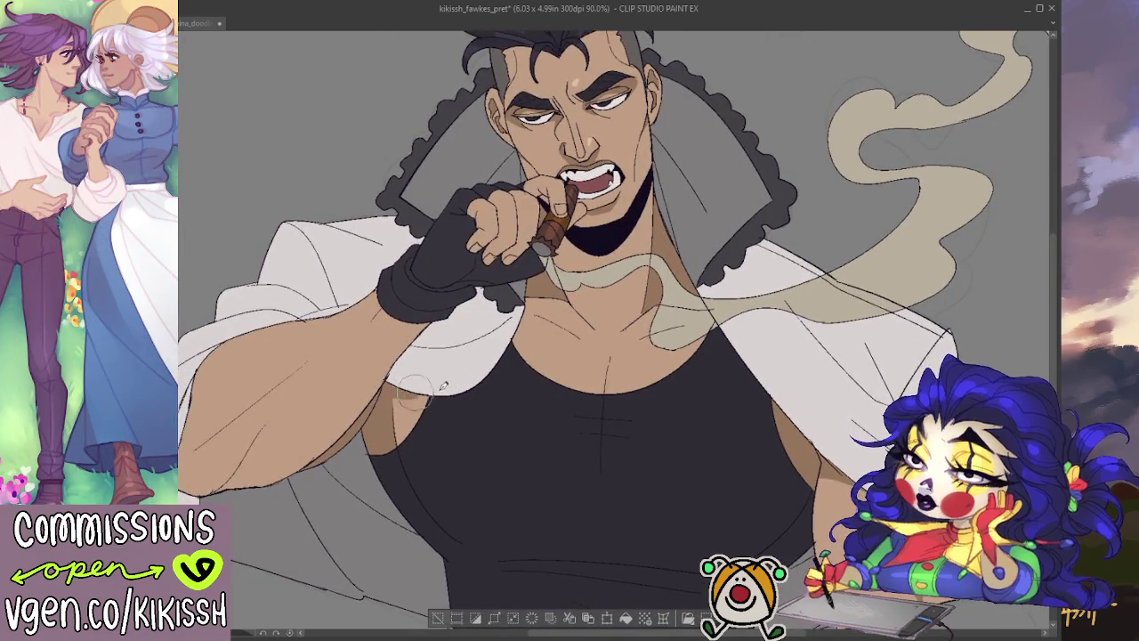
left_click_drag(433, 372, 442, 397)
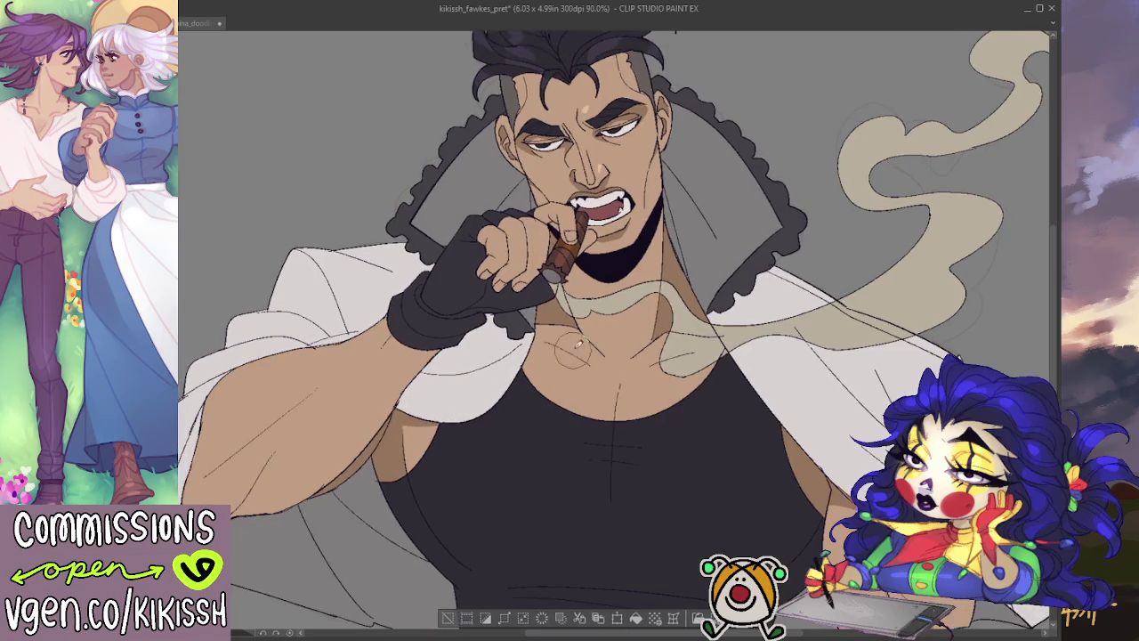
scroll(654, 289, "up", 1)
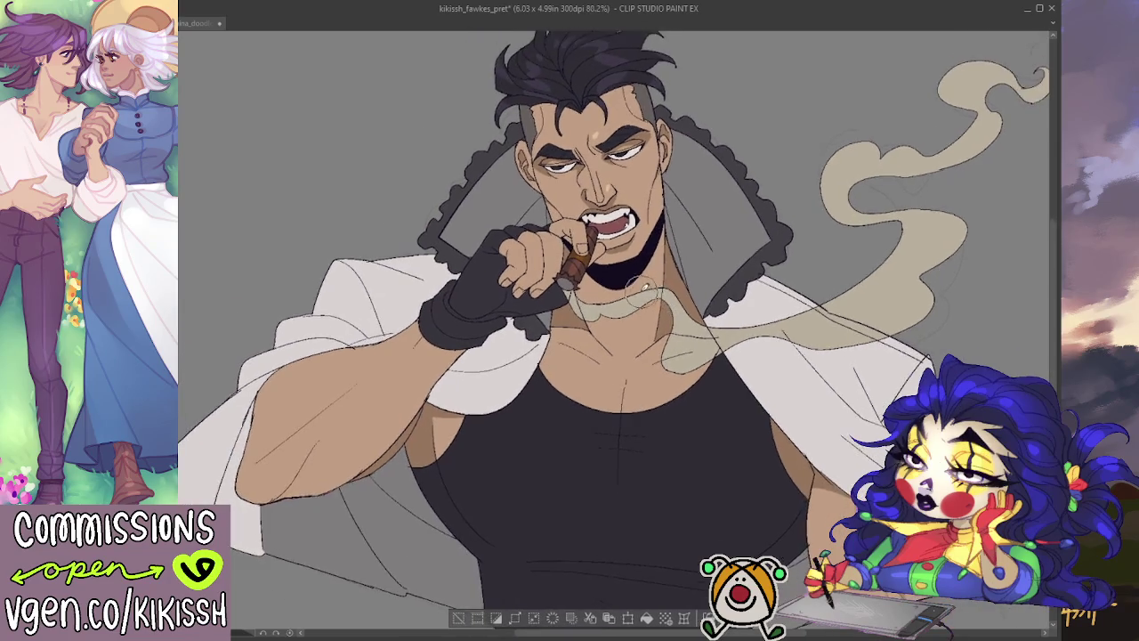
scroll(642, 285, "up", 1)
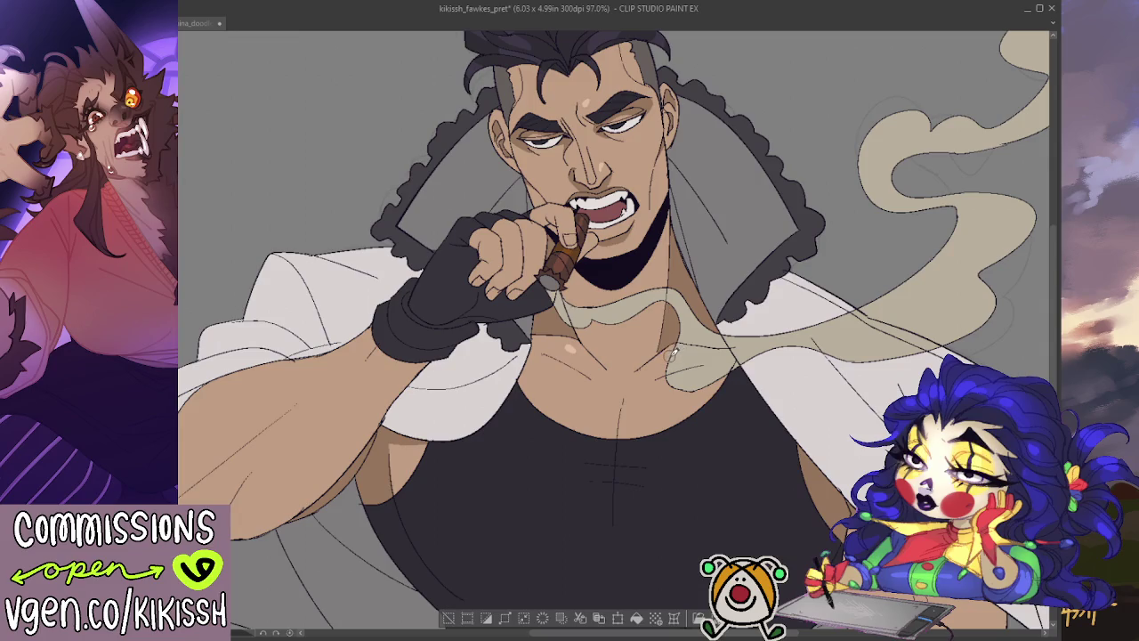
- Zoom out to show the whole figure including the full hair, and deselect with Ctrl+D
scroll(691, 347, "down", 2)
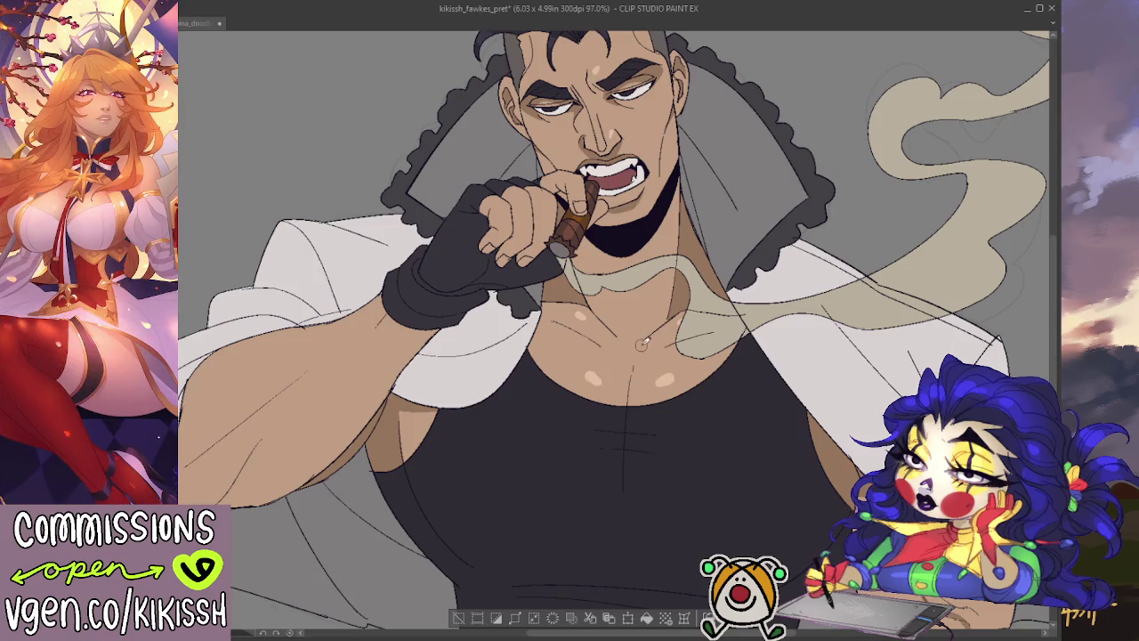
scroll(649, 338, "down", 1)
scroll(848, 302, "down", 1)
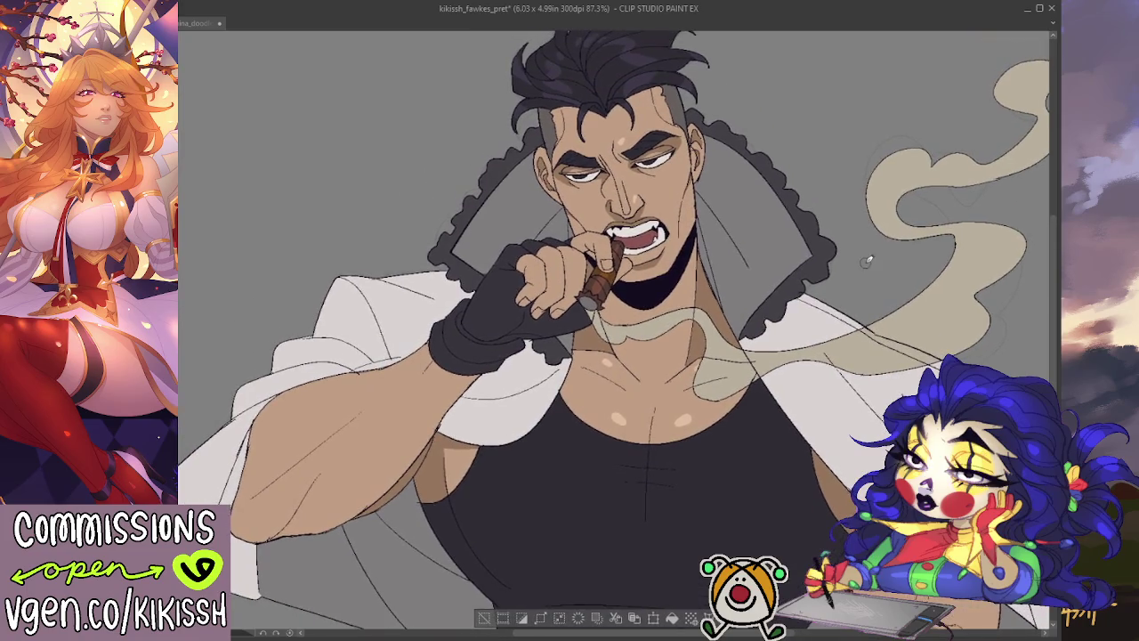
scroll(863, 265, "down", 1)
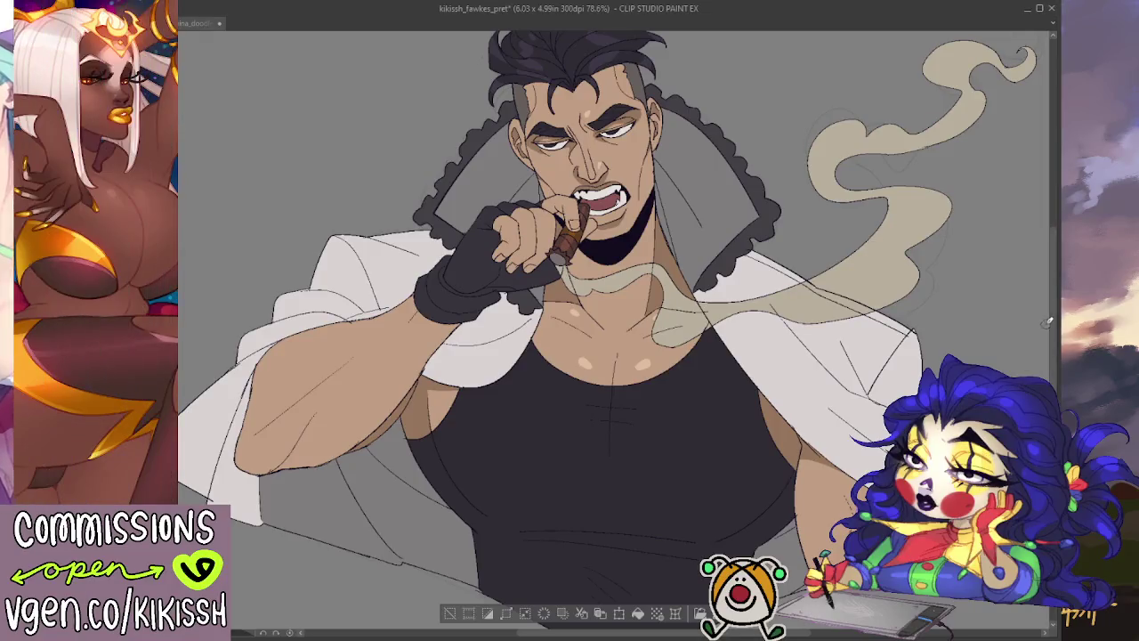
scroll(1050, 325, "down", 1)
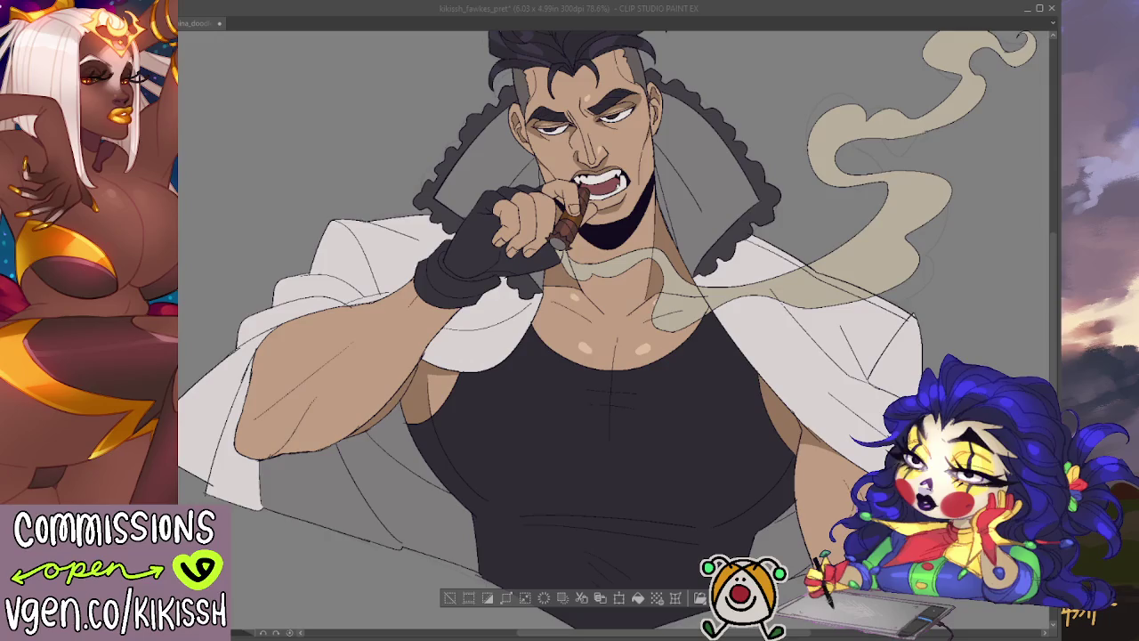
left_click_drag(551, 334, 518, 390)
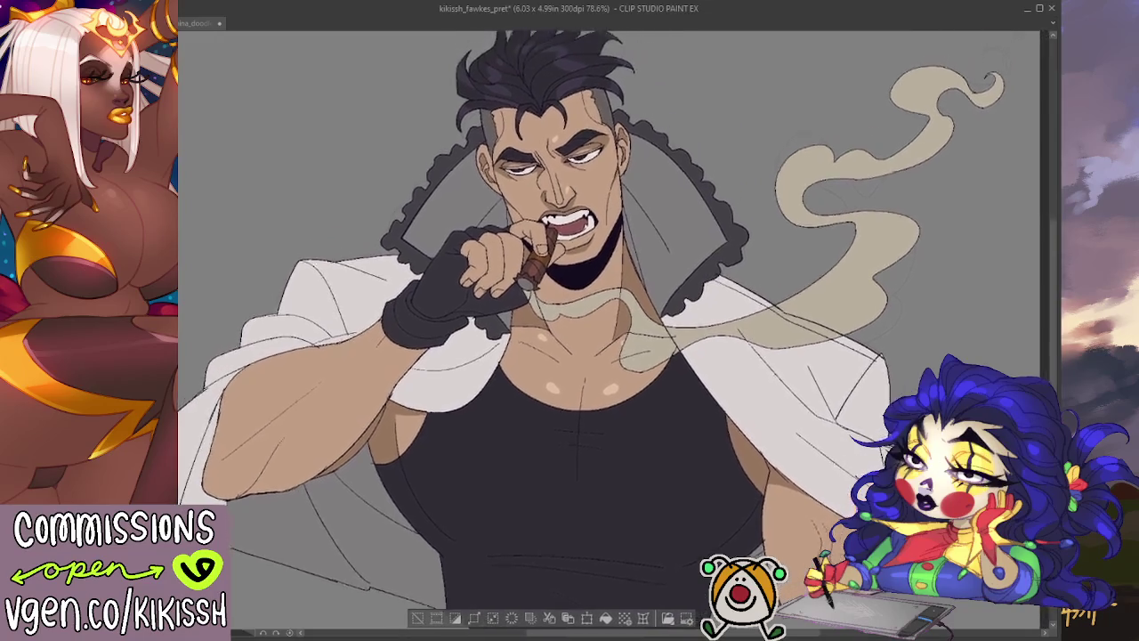
left_click_drag(569, 356, 572, 341)
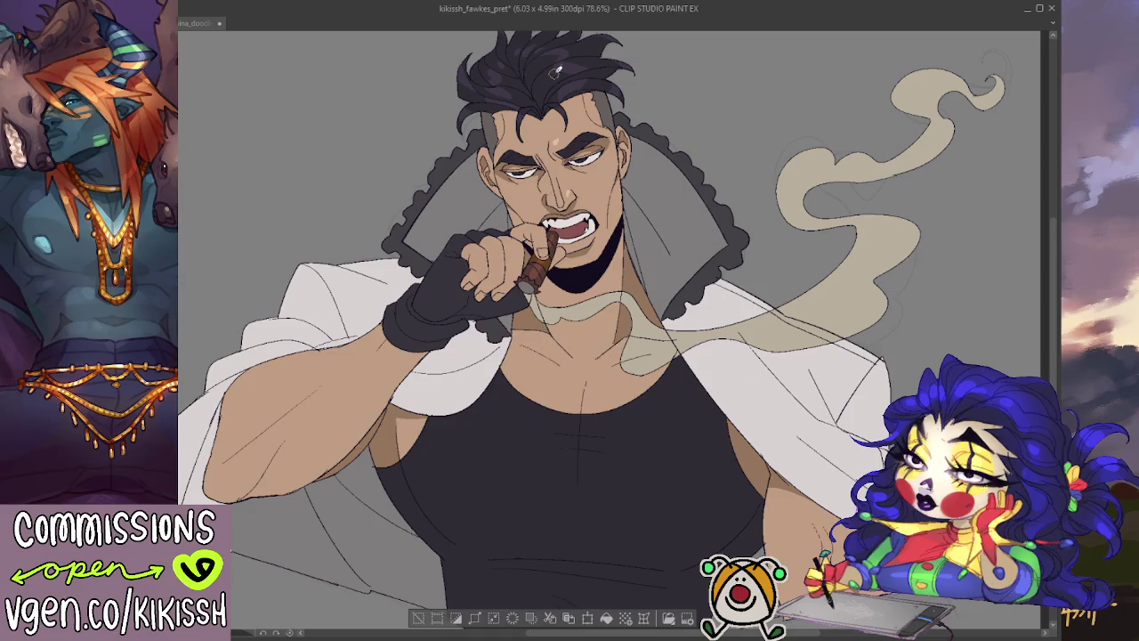
scroll(630, 396, "down", 1)
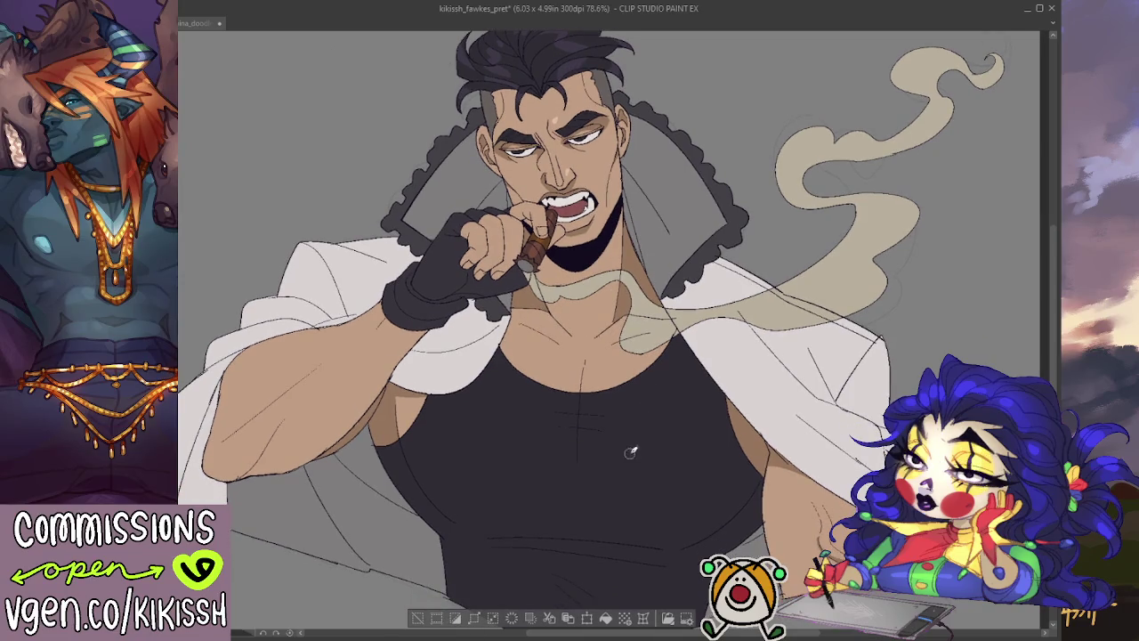
key("ctrl+d")
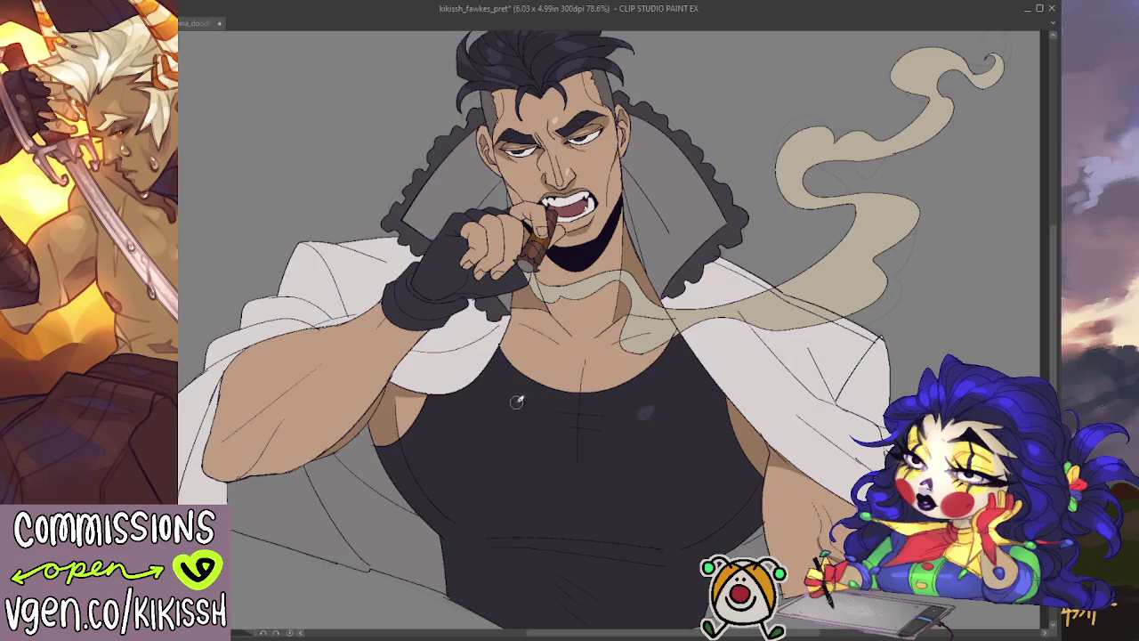
mouse_move(702, 394)
left_mouse_down()
mouse_move(739, 432)
mouse_move(764, 427)
left_mouse_up()
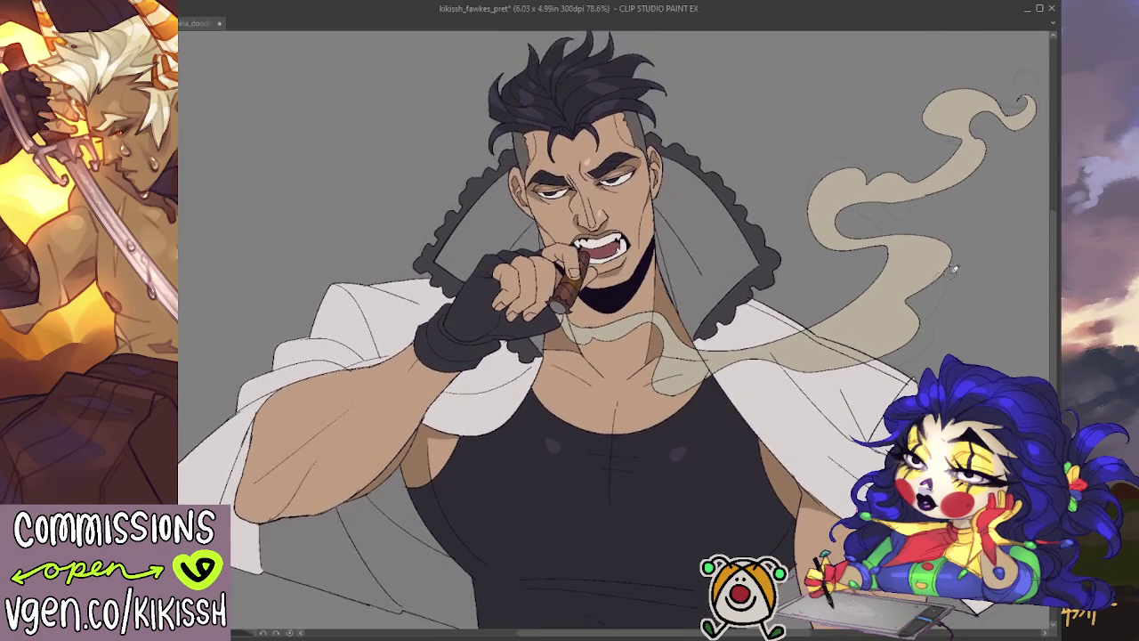
mouse_move(976, 264)
left_mouse_down()
mouse_move(955, 235)
mouse_move(953, 281)
left_mouse_up()
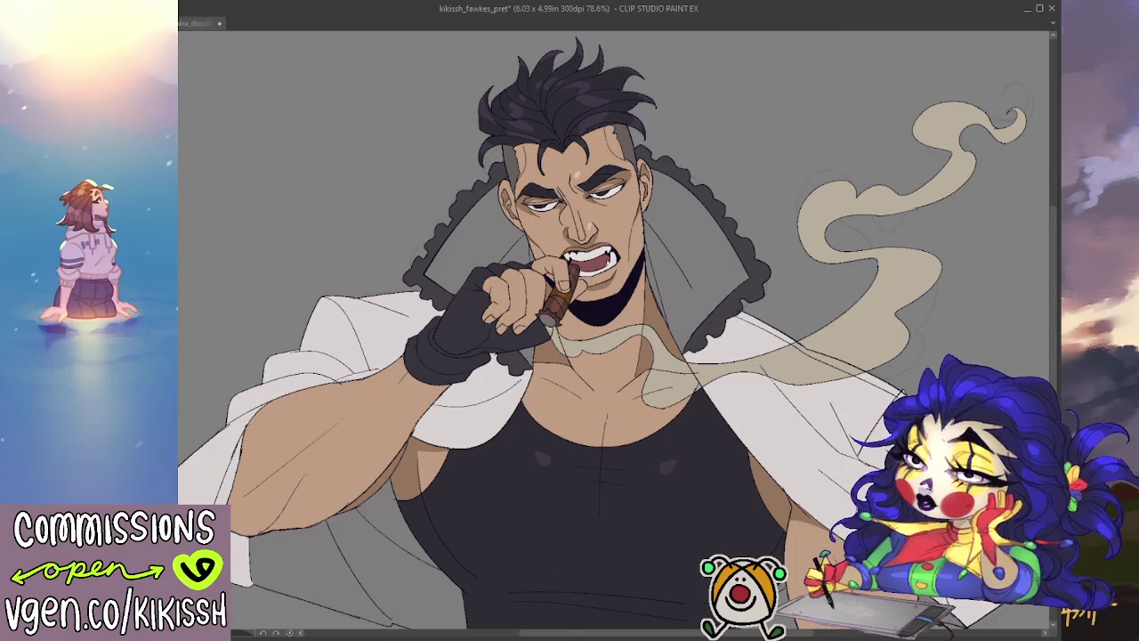
left_click_drag(641, 450, 605, 382)
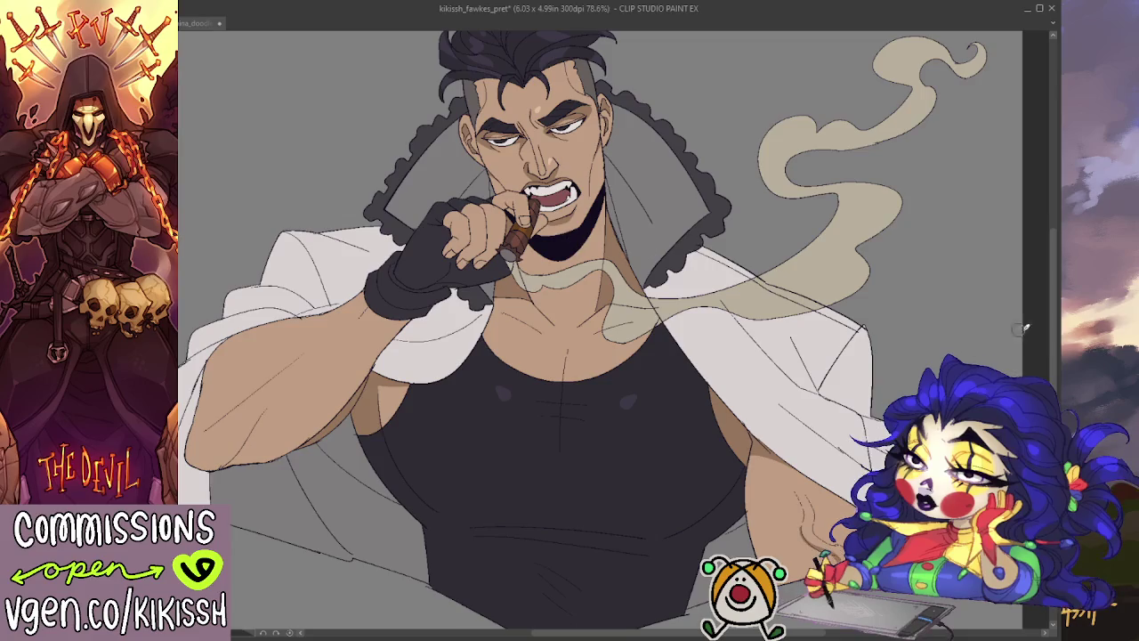
left_click_drag(897, 444, 738, 408)
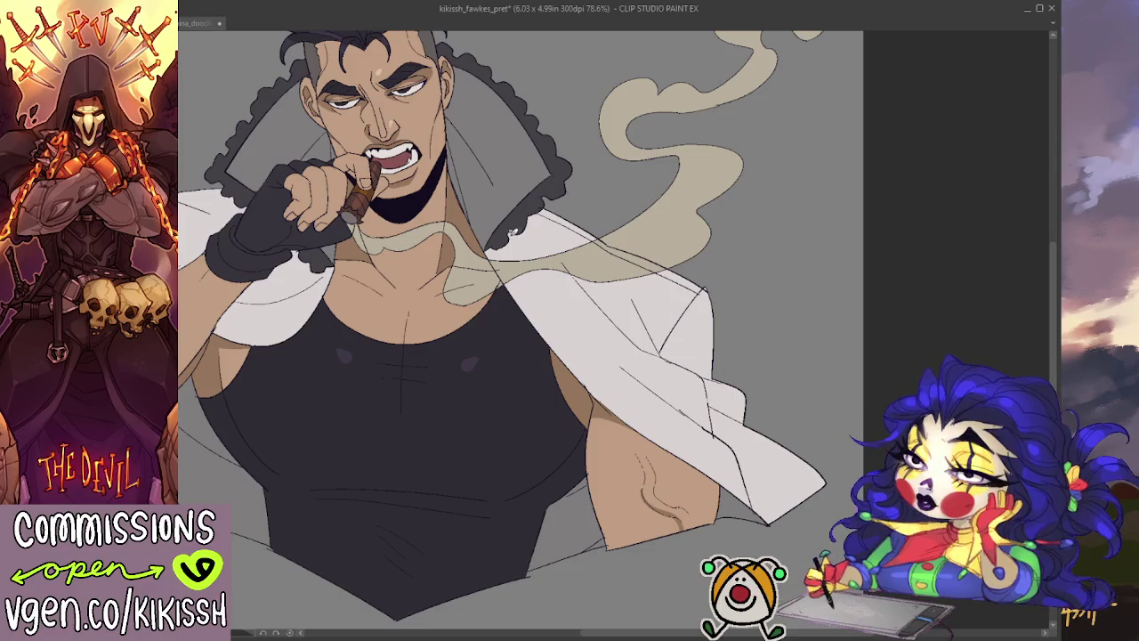
left_click_drag(642, 398, 530, 325)
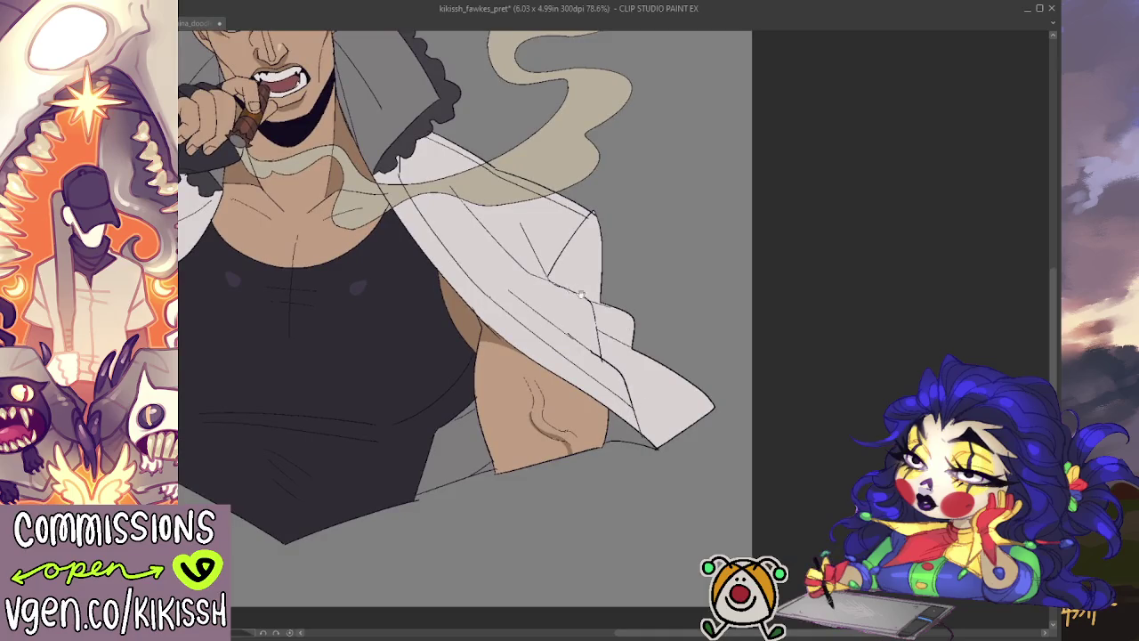
scroll(580, 295, "down", 5)
scroll(516, 281, "up", 2)
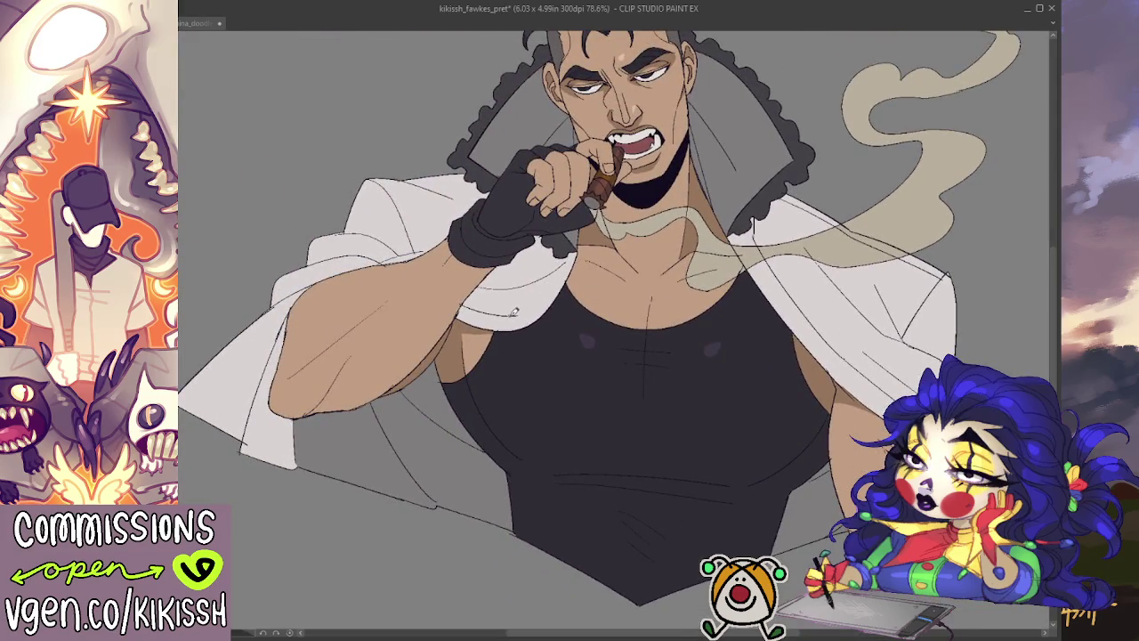
left_click_drag(467, 301, 494, 304)
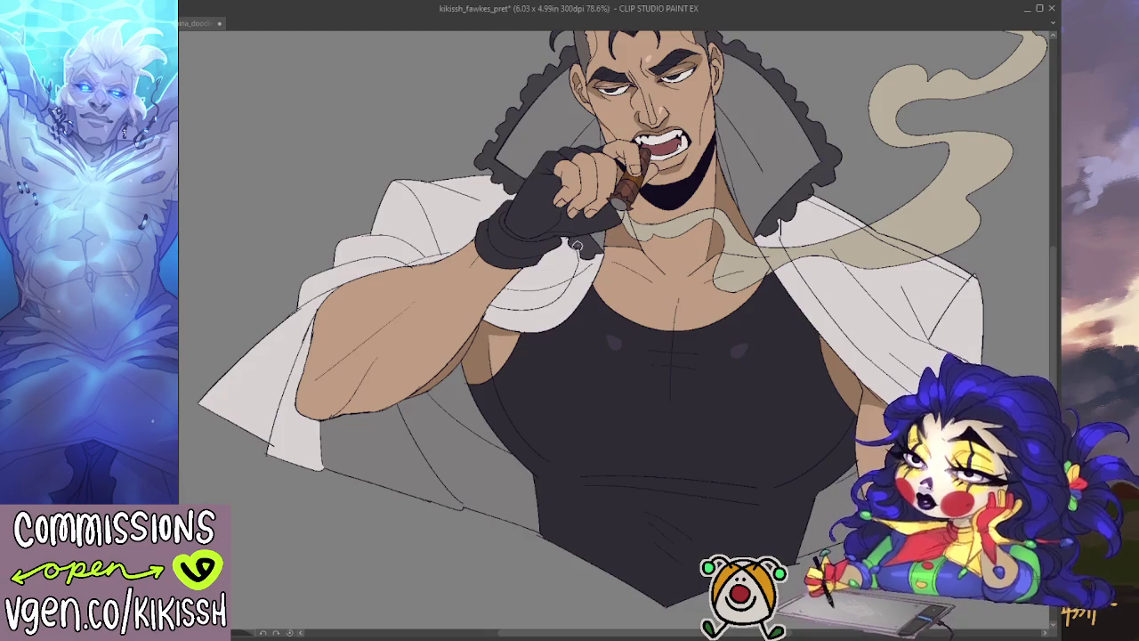
left_click_drag(575, 243, 614, 212)
scroll(510, 307, "left", 1)
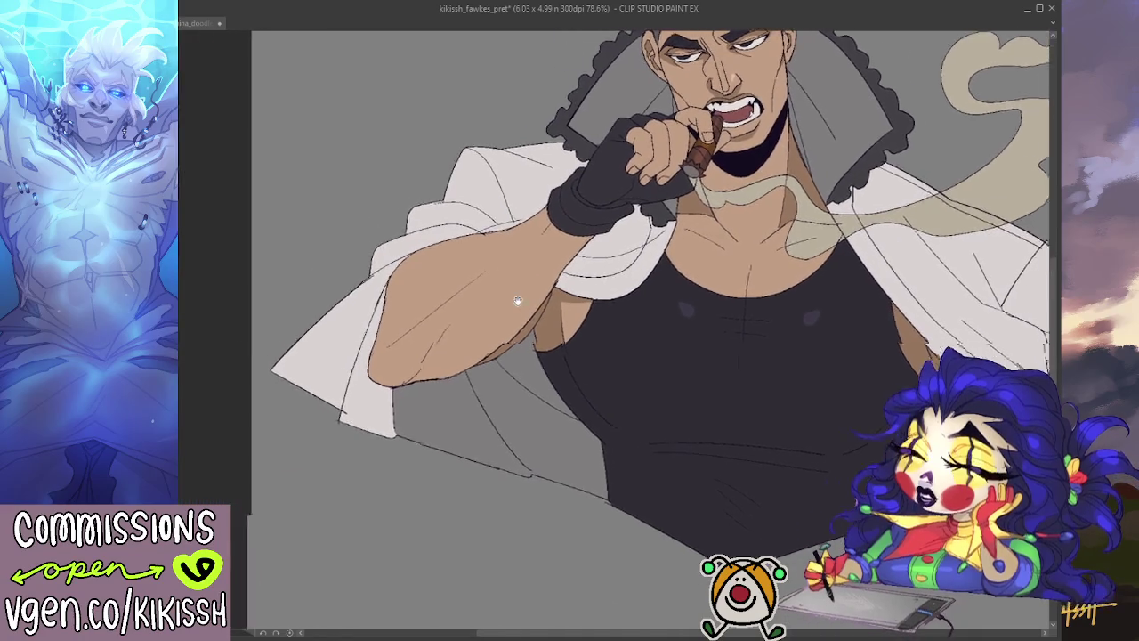
scroll(517, 285, "left", 2)
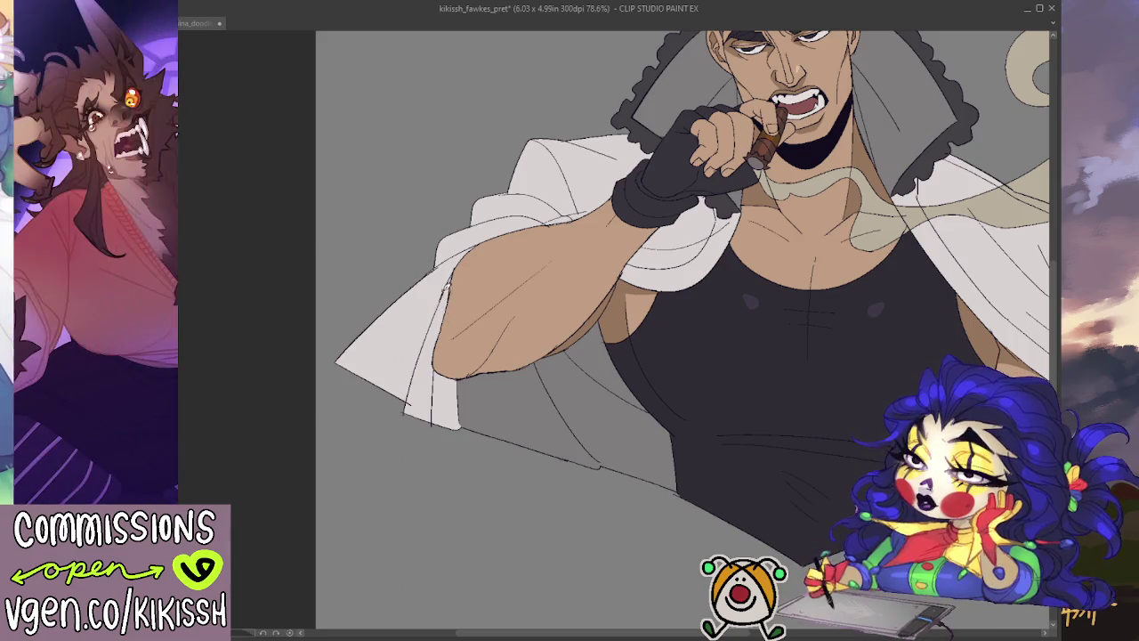
mouse_move(433, 385)
left_mouse_down()
mouse_move(327, 469)
mouse_move(299, 451)
left_mouse_up()
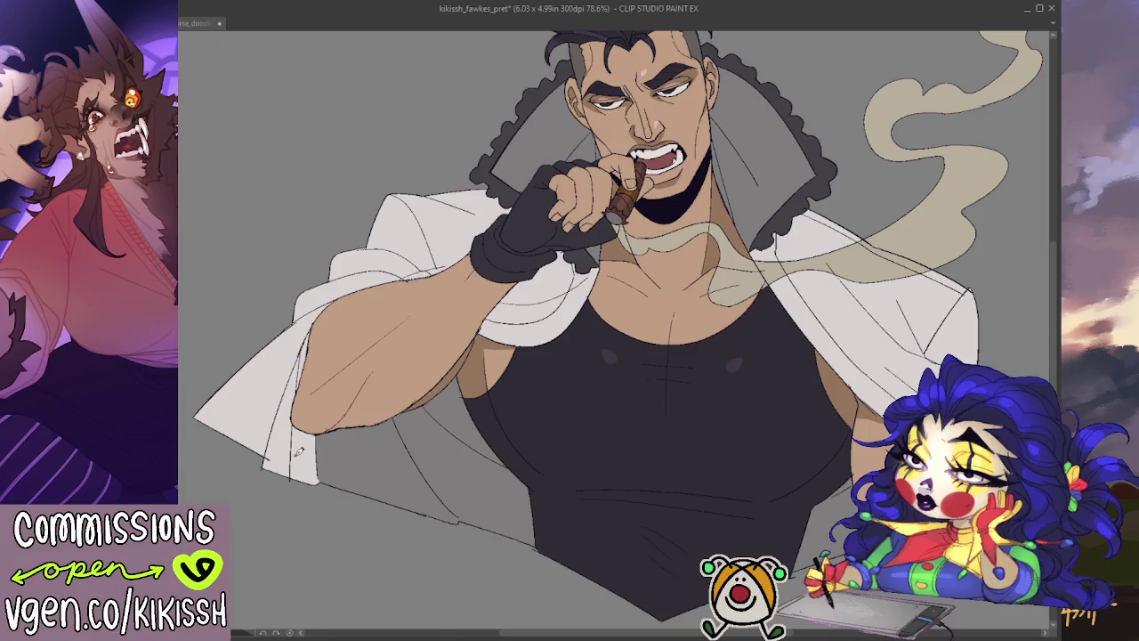
left_click_drag(723, 205, 708, 281)
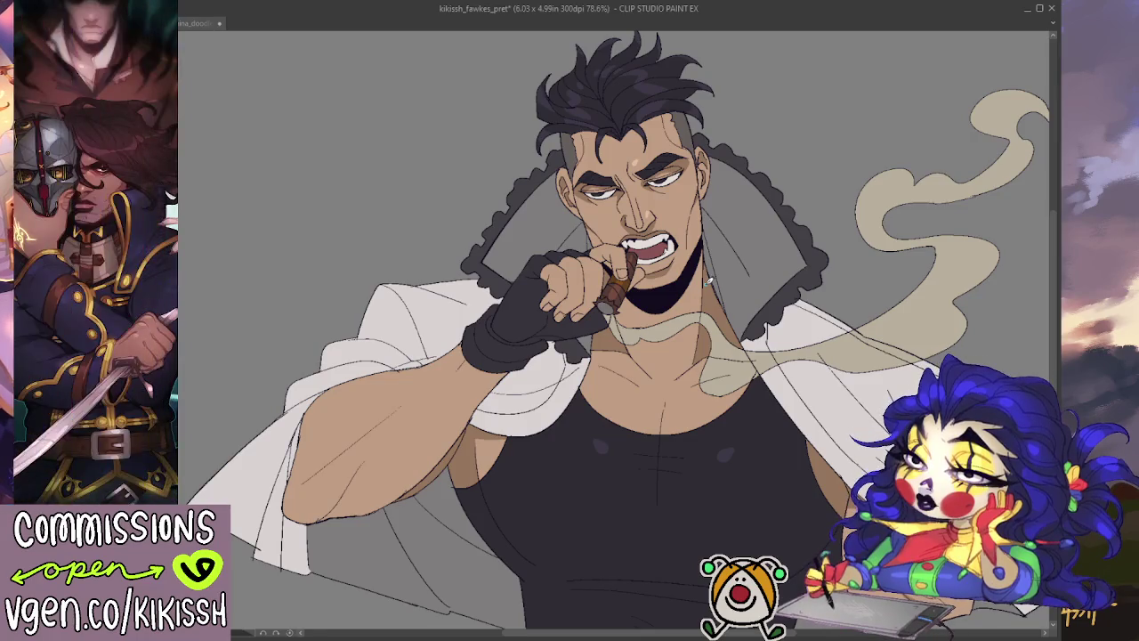
left_click_drag(709, 281, 688, 221)
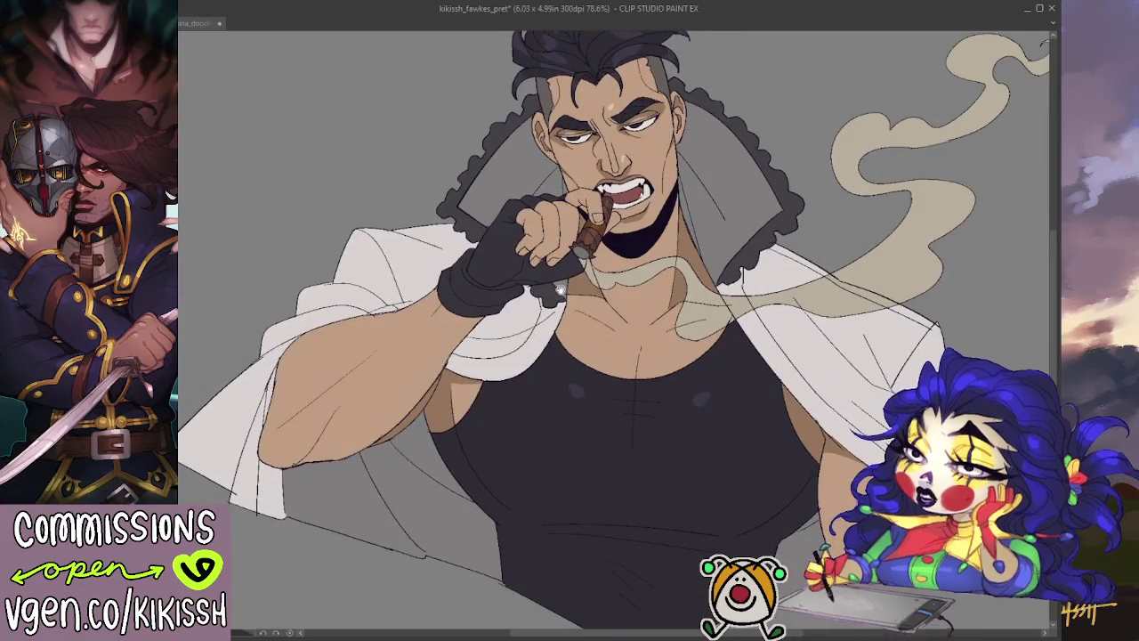
left_click_drag(588, 283, 552, 309)
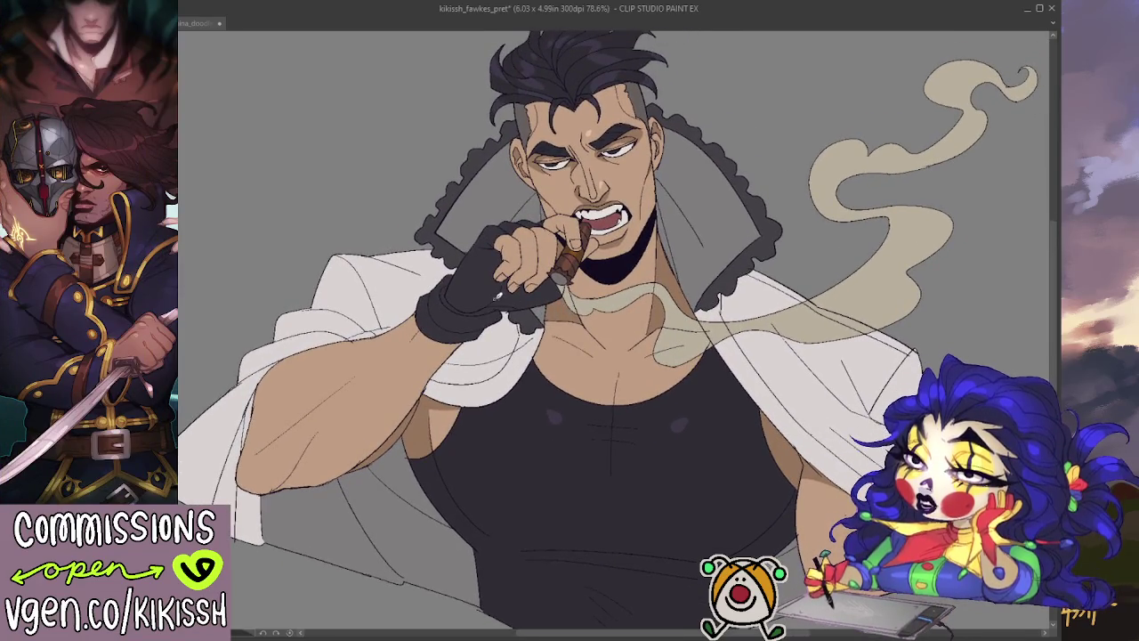
left_click_drag(635, 300, 612, 281)
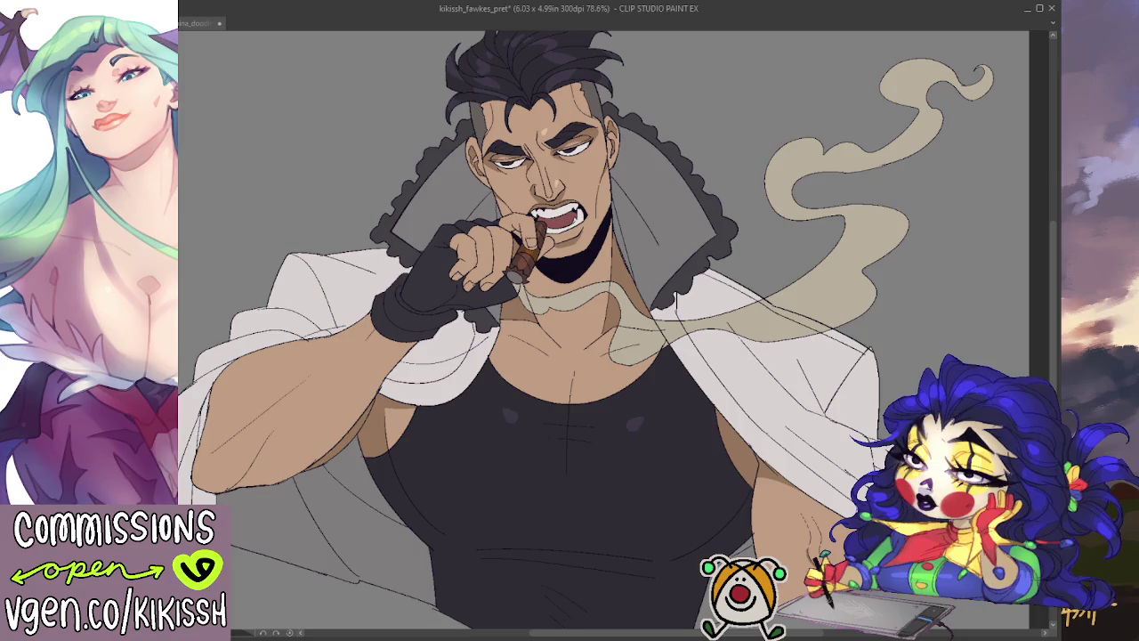
scroll(697, 252, "up", 1)
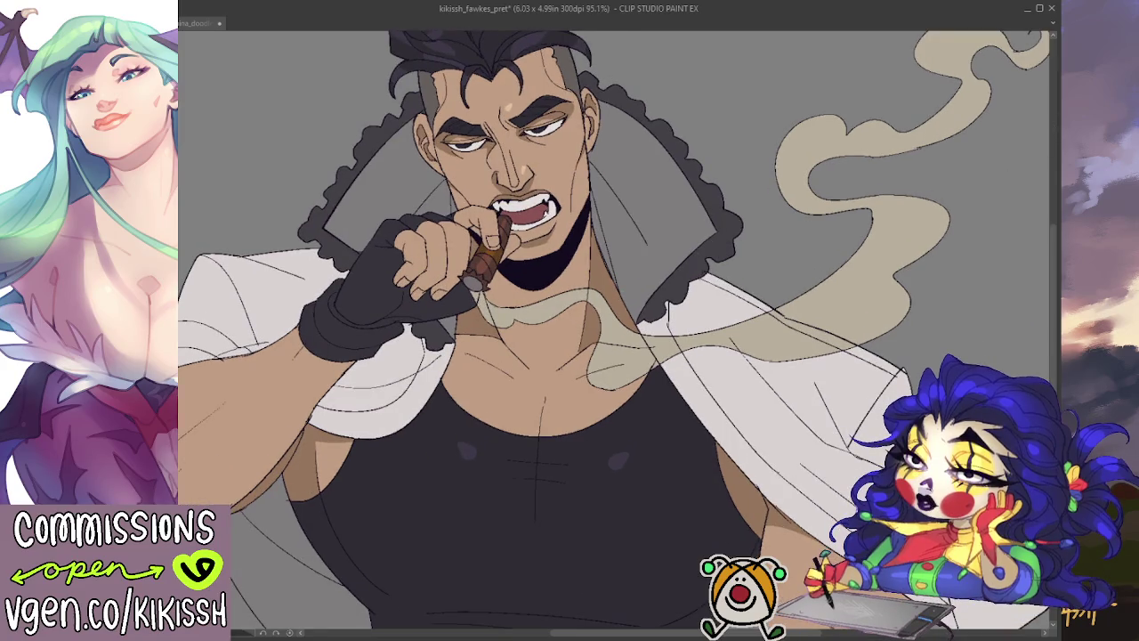
left_click_drag(837, 381, 828, 323)
left_click(805, 485)
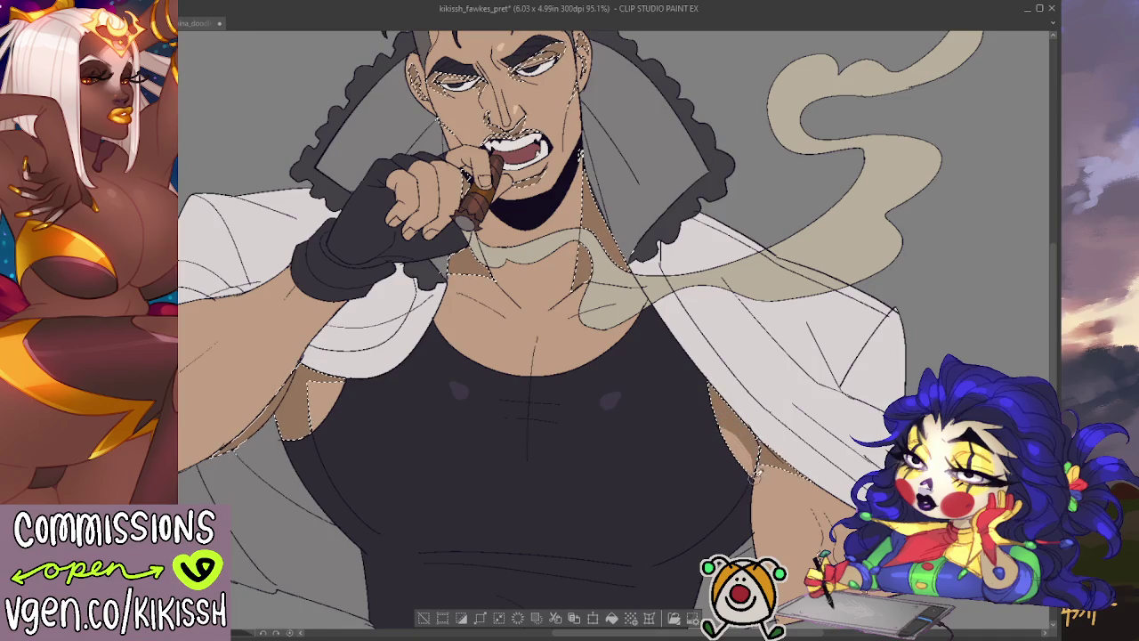
key("ctrl+d")
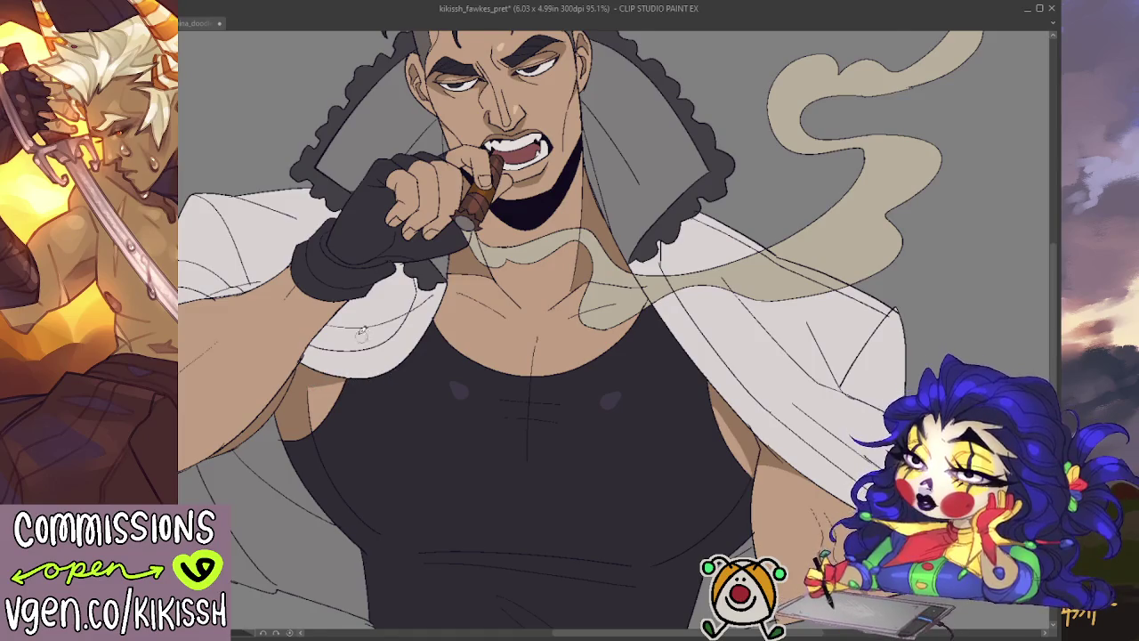
scroll(362, 331, "down", 2)
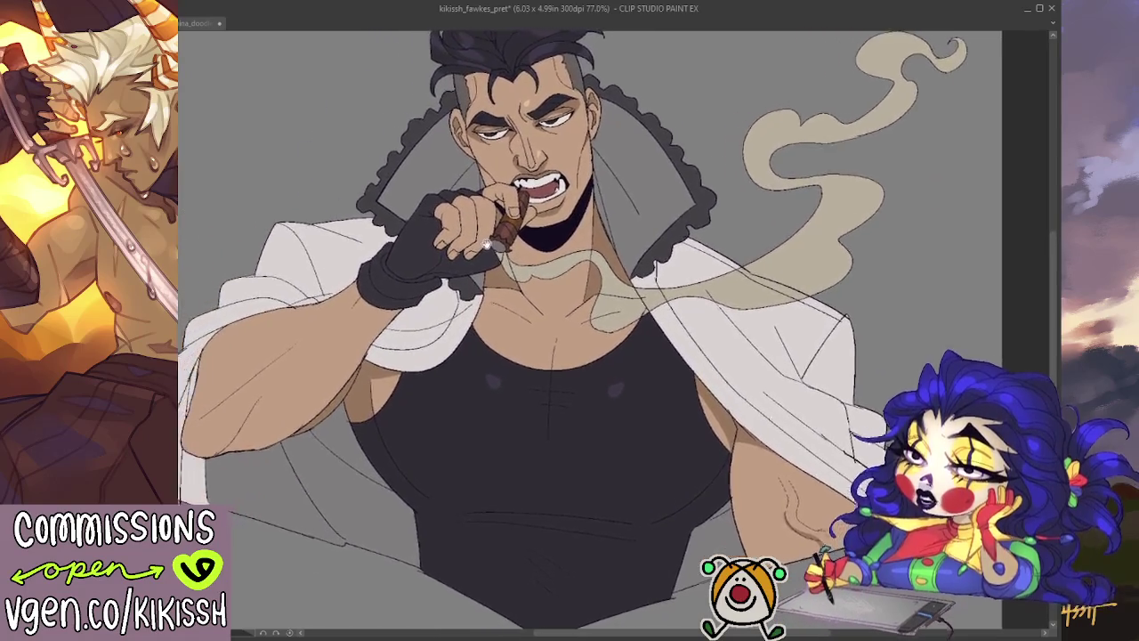
scroll(567, 266, "up", 3)
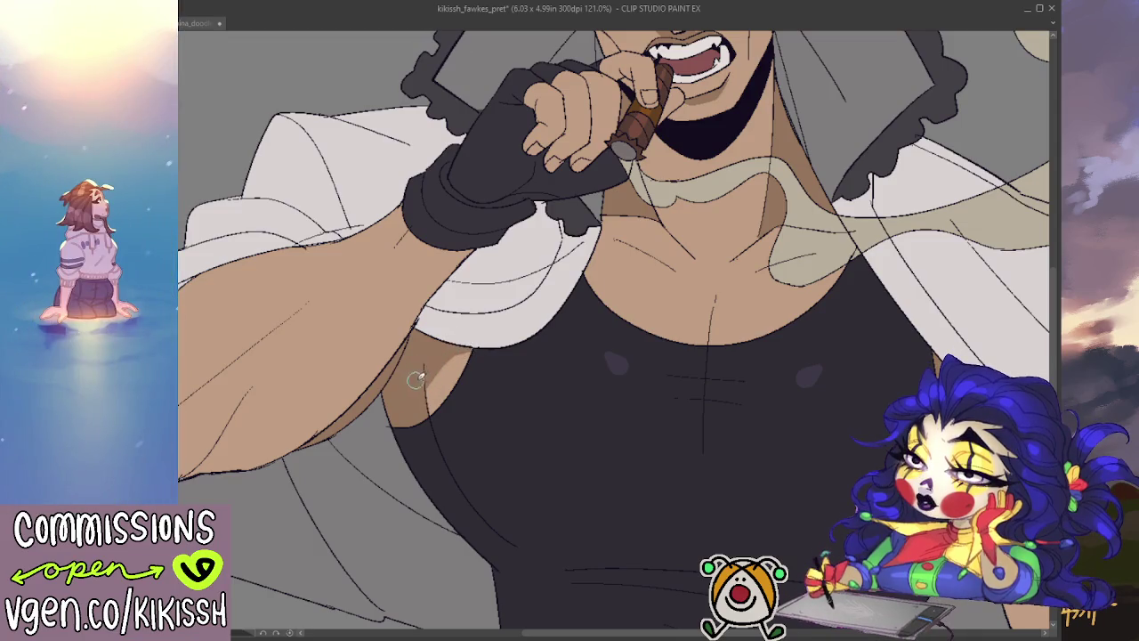
scroll(430, 347, "down", 3)
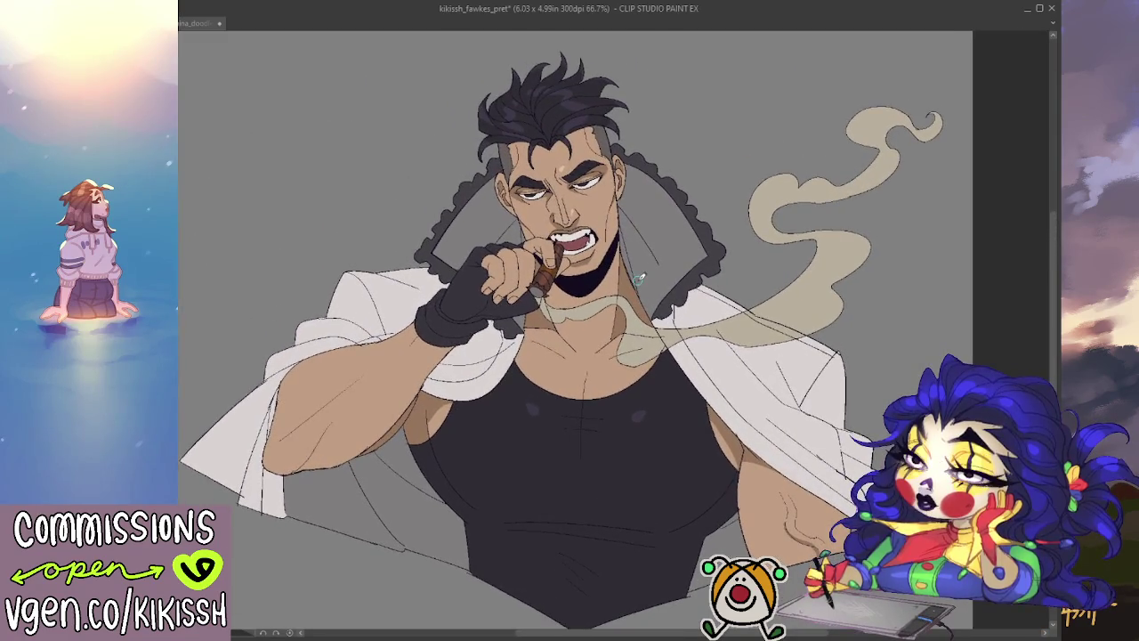
scroll(675, 337, "up", 2)
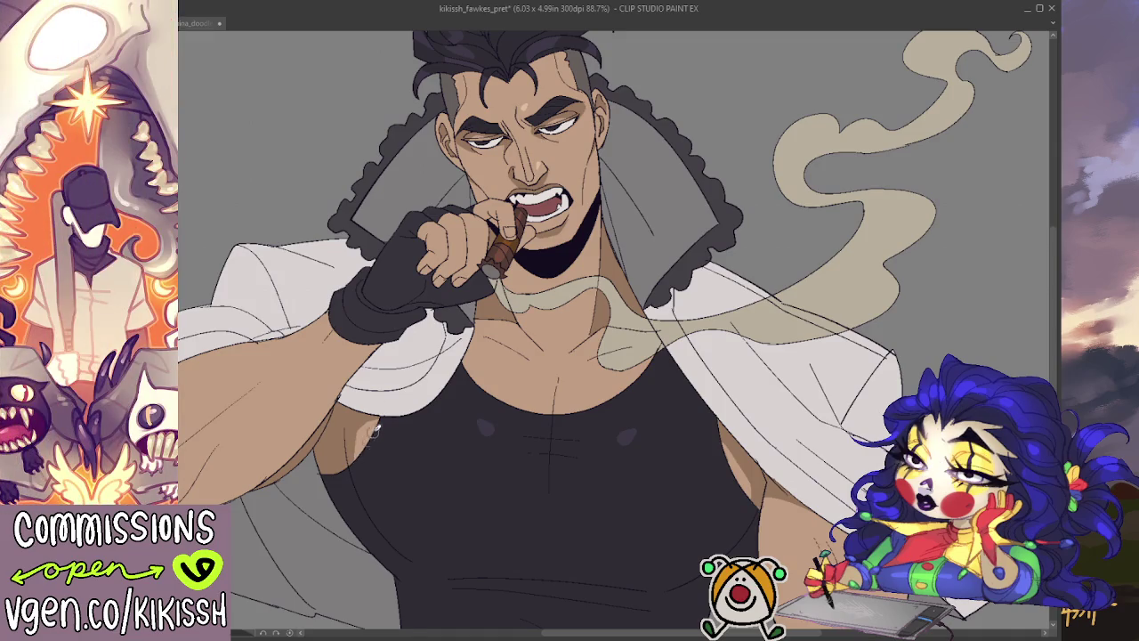
scroll(372, 442, "down", 3)
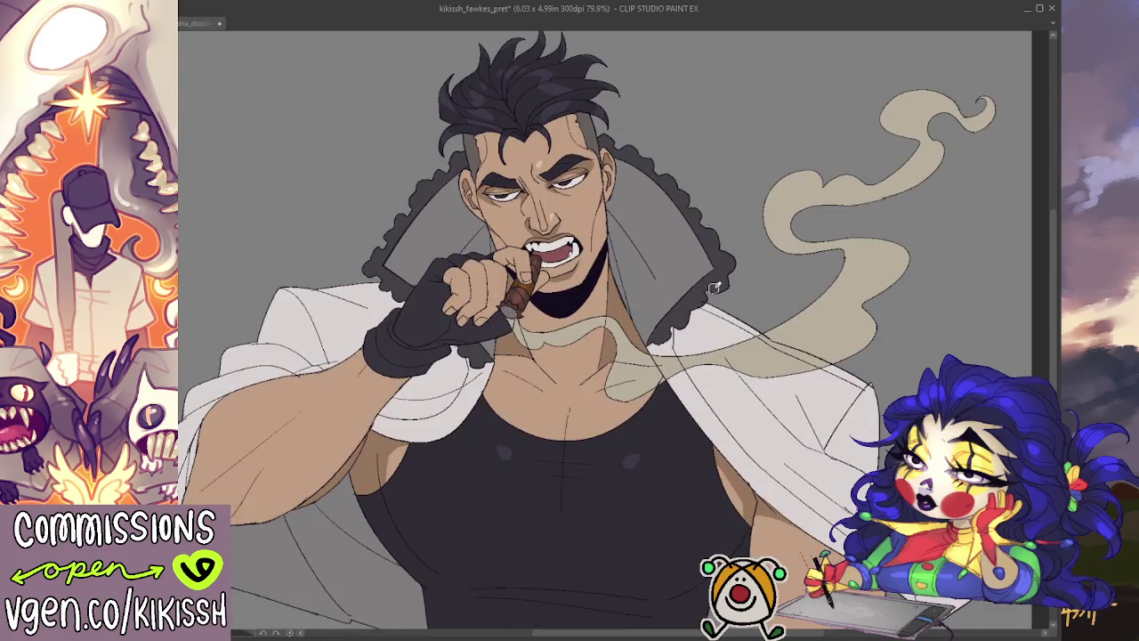
left_click_drag(736, 320, 741, 313)
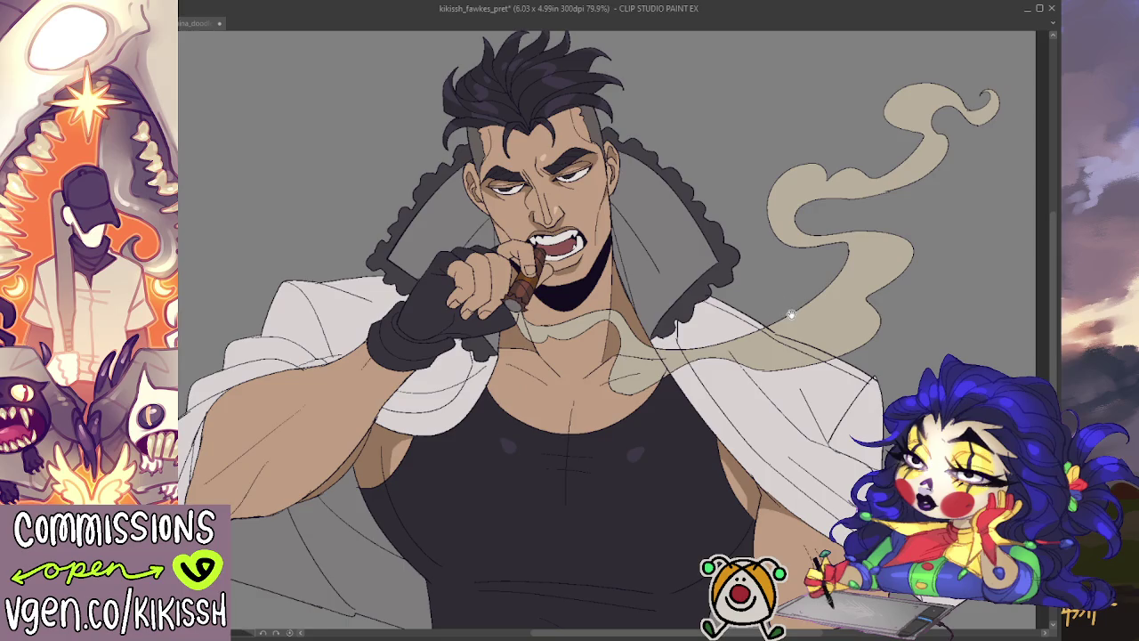
mouse_move(865, 360)
left_mouse_down()
mouse_move(863, 296)
mouse_move(864, 312)
left_mouse_up()
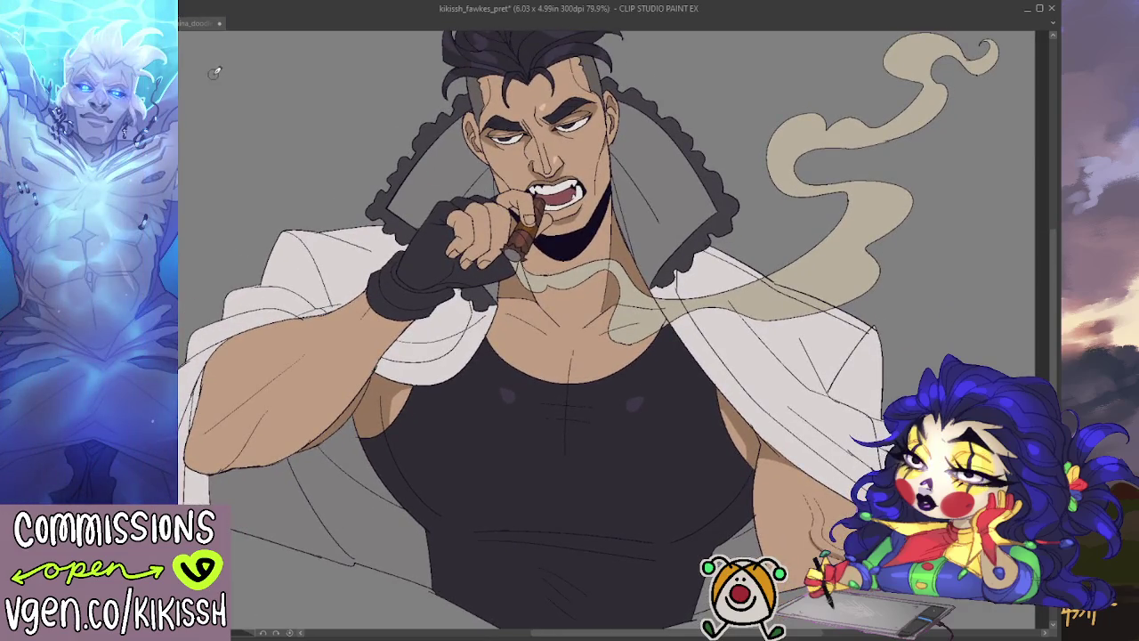
left_click(196, 24)
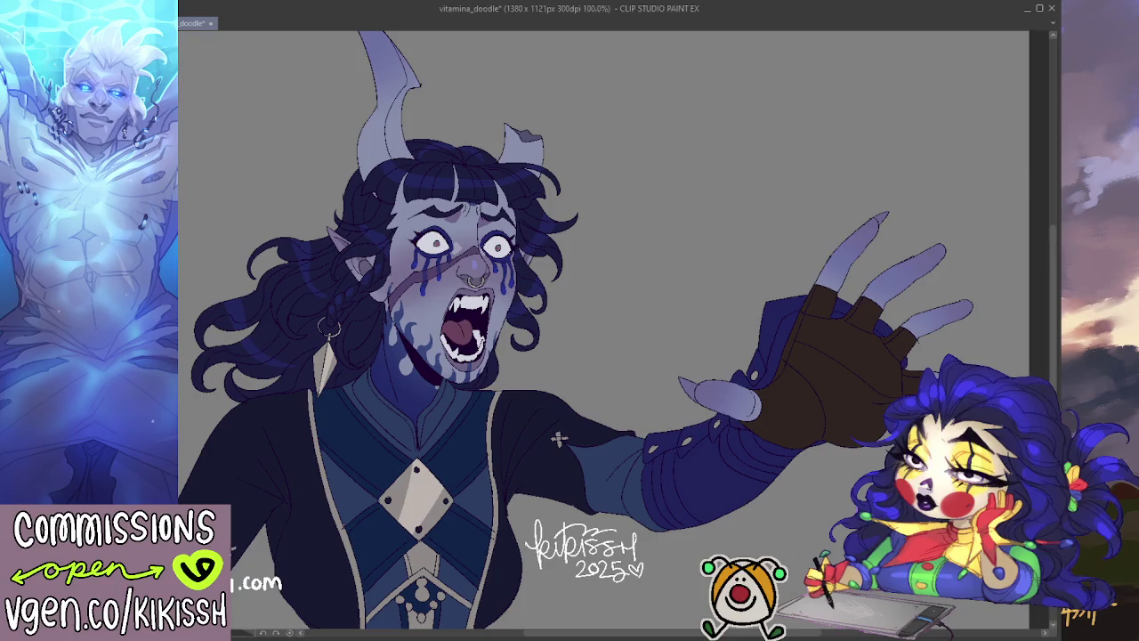
left_click(116, 23)
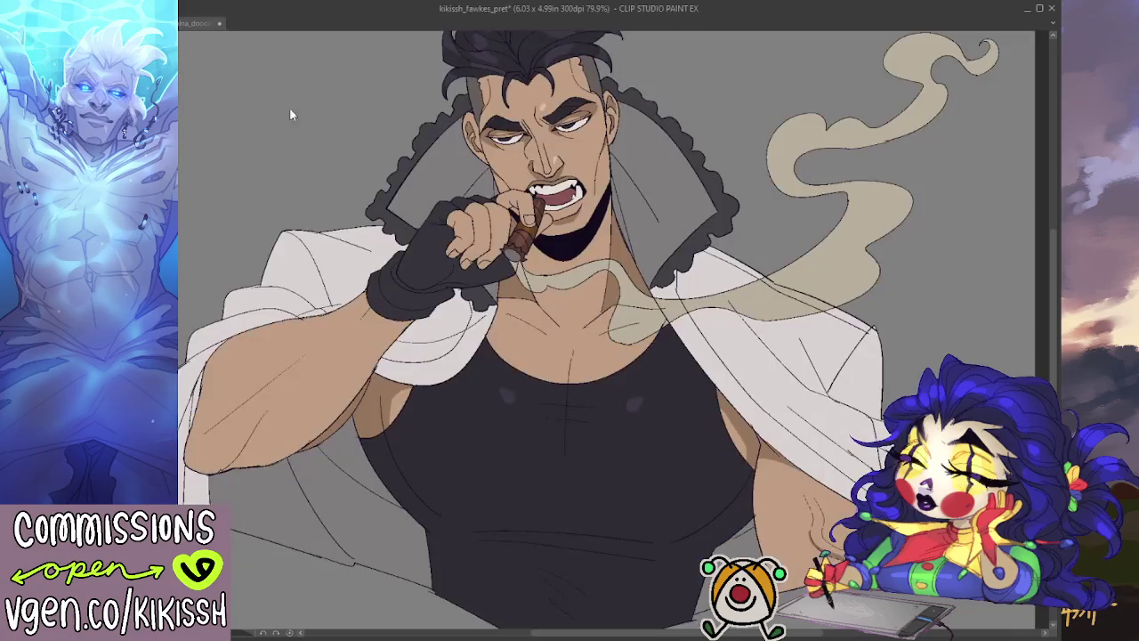
- Paste the signature and website line, then move them beside the cloak at lower right
key("ctrl+v")
left_click_drag(583, 359, 583, 341)
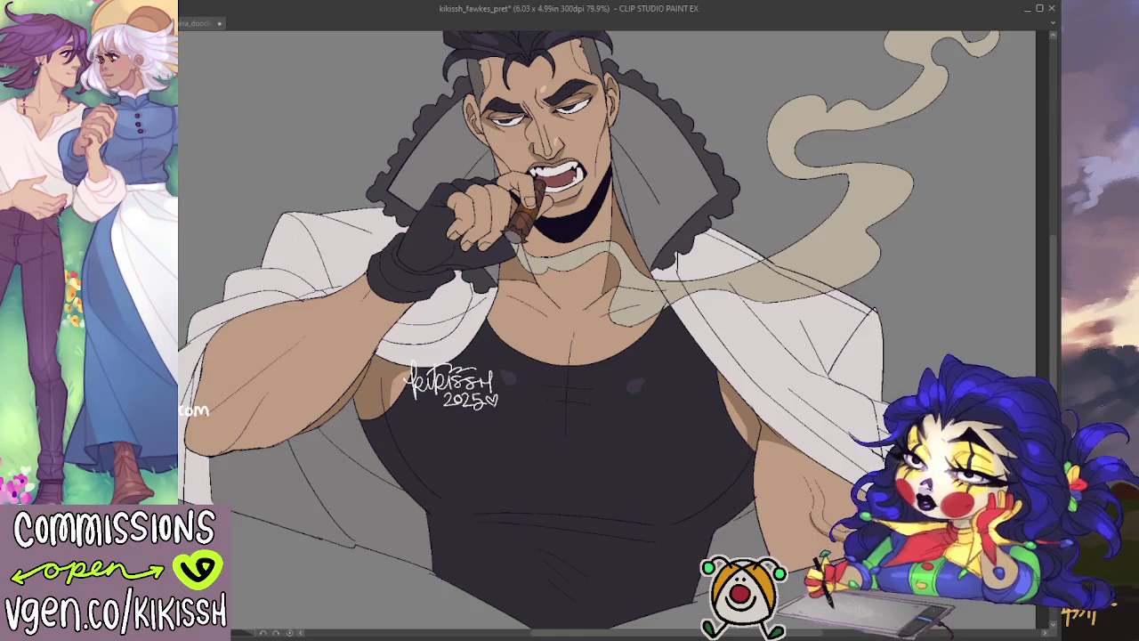
mouse_move(208, 432)
left_mouse_down()
mouse_move(386, 458)
mouse_move(488, 440)
left_mouse_up()
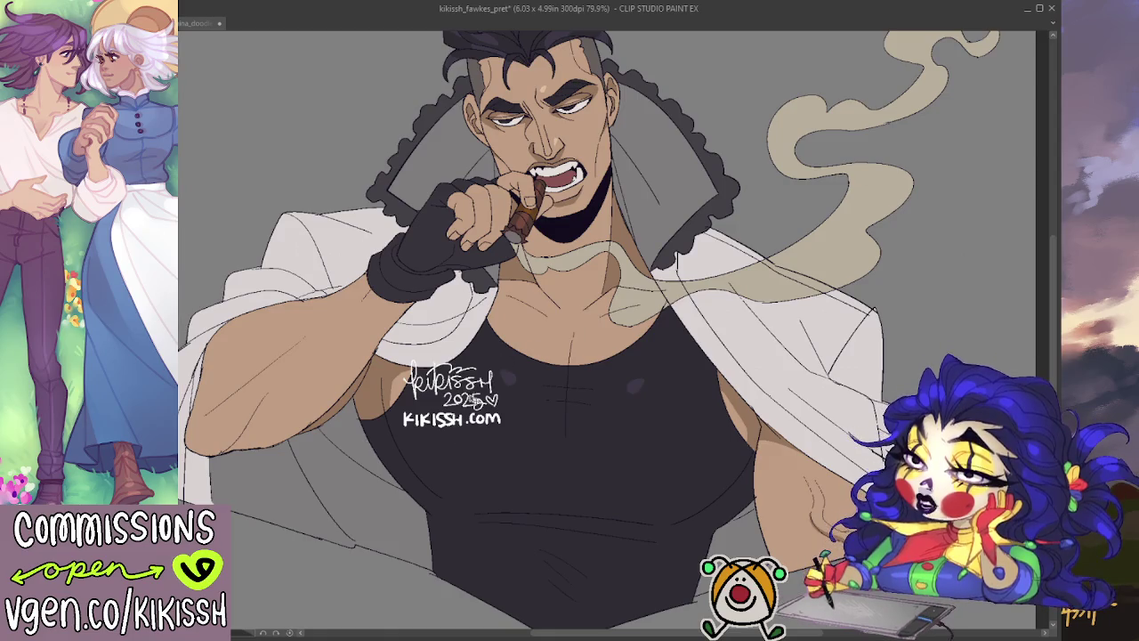
left_click_drag(452, 396, 926, 387)
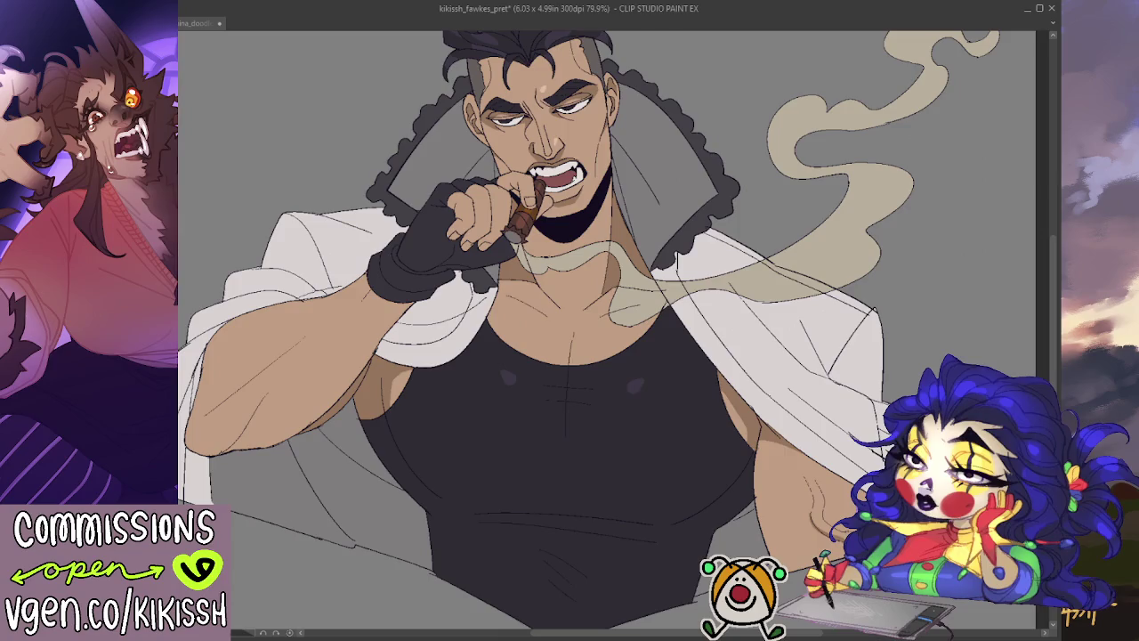
scroll(906, 337, "down", 1)
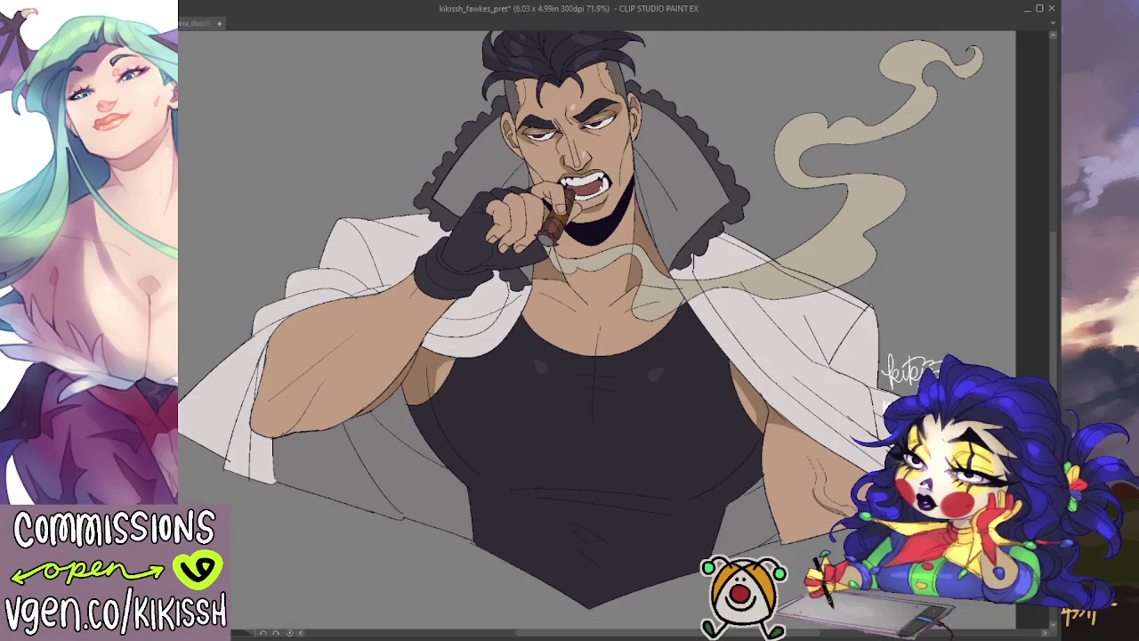
- Zoom in on the signature and nudge the website text one step left, then two right
scroll(928, 406, "up", 2)
scroll(927, 406, "up", 2)
scroll(927, 407, "up", 2)
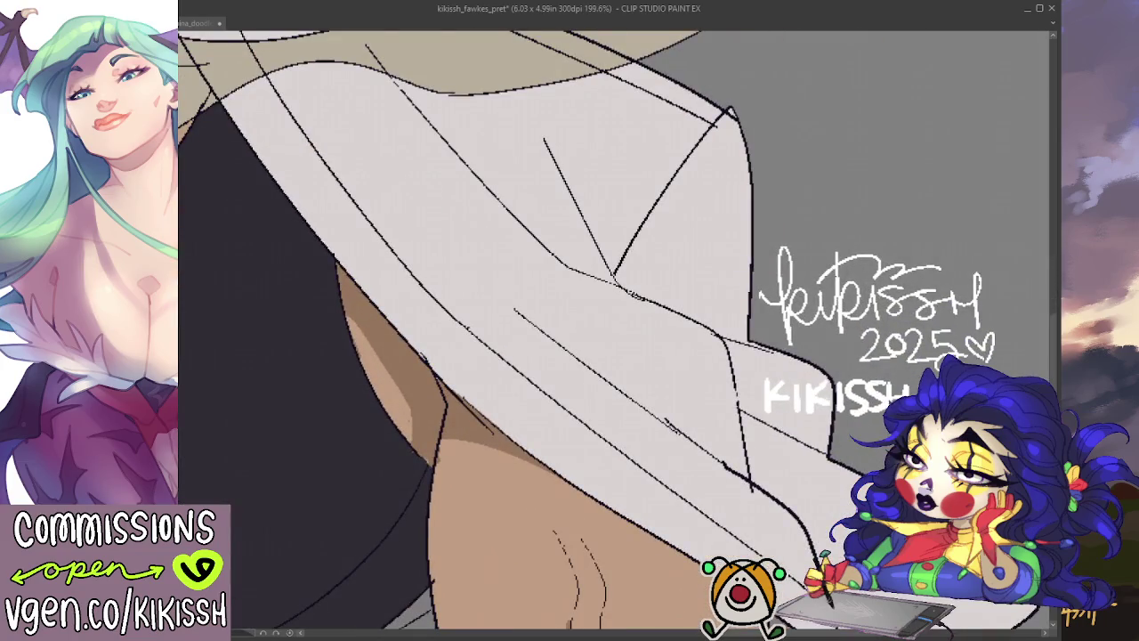
key("Left")
key("Left")
key("Left")
key("Right")
key("Right")
key("Right")
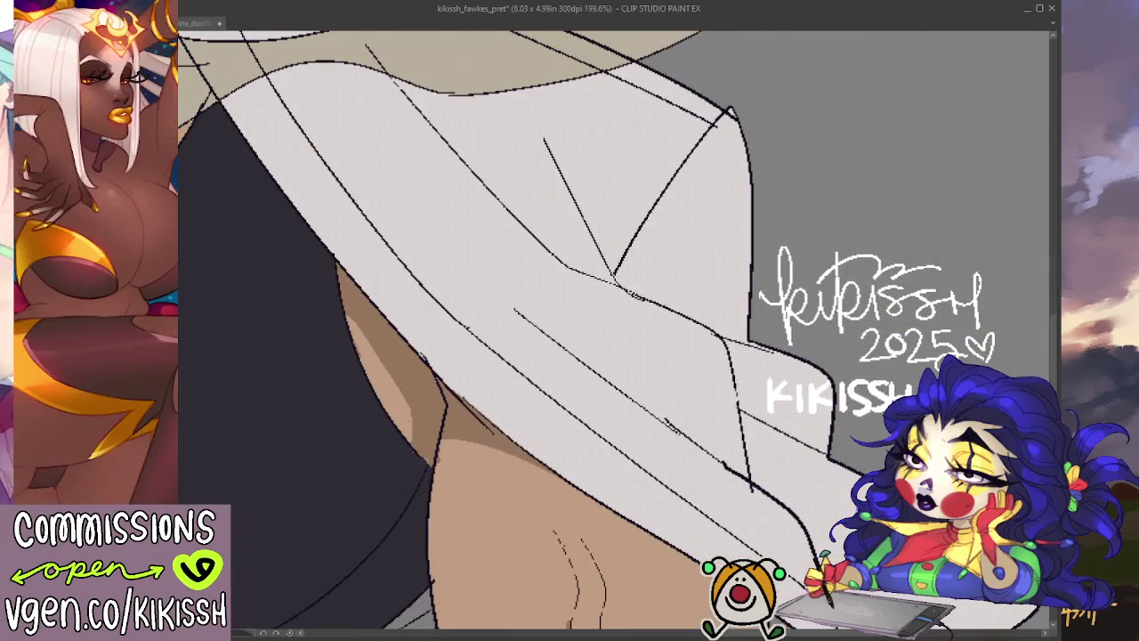
key("Right")
key("Right")
key("Right")
key("Right")
key("Right")
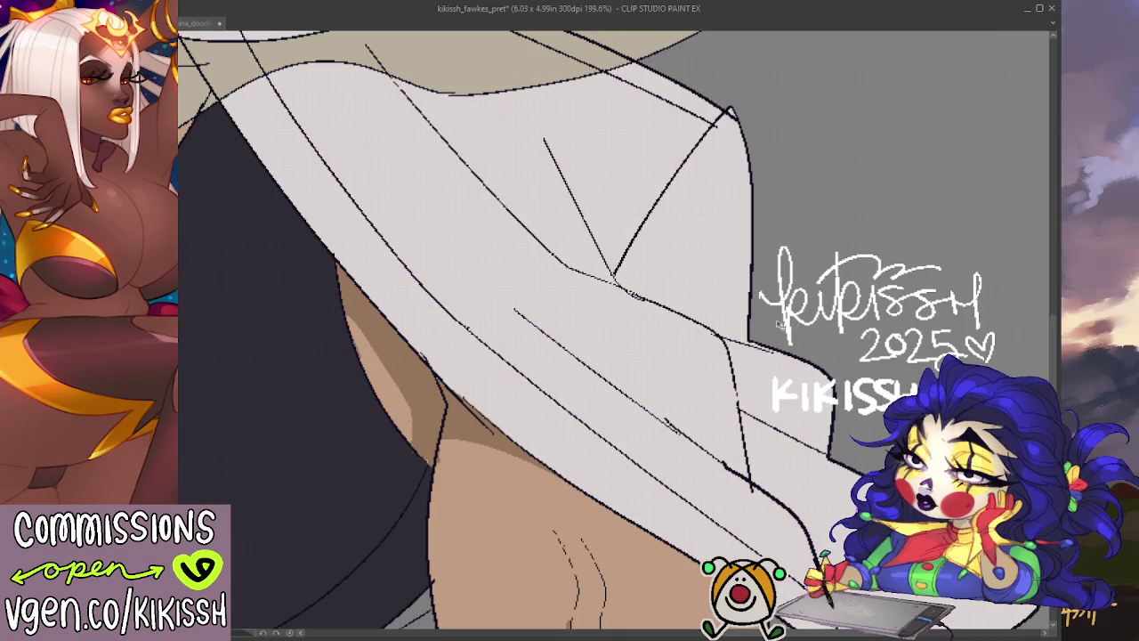
scroll(779, 325, "down", 3)
scroll(788, 356, "up", 2)
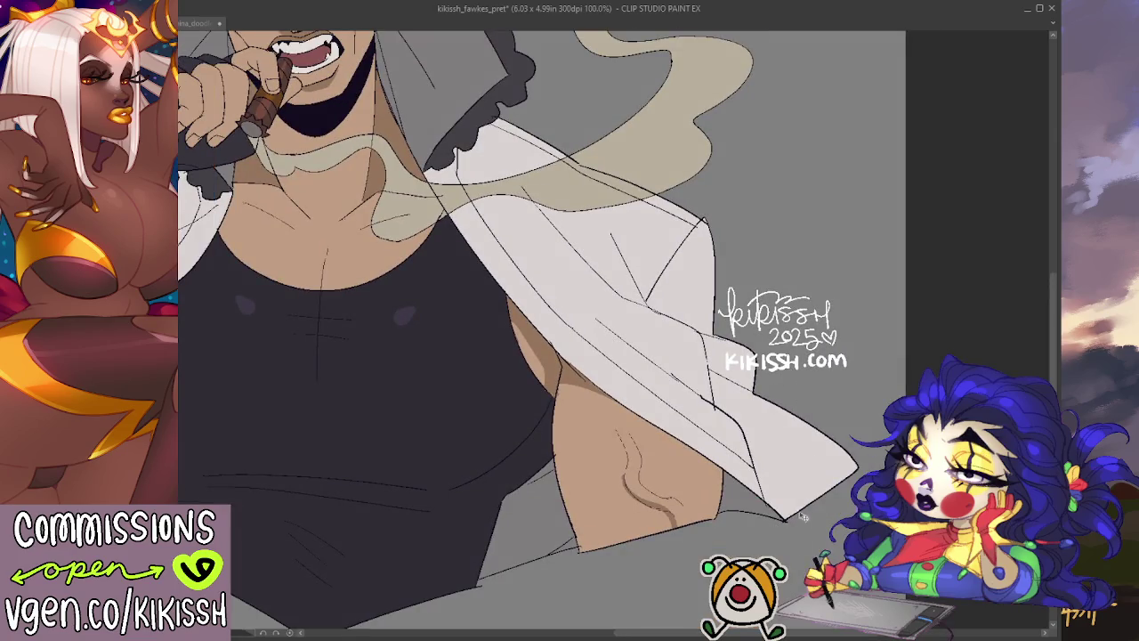
scroll(541, 313, "down", 2)
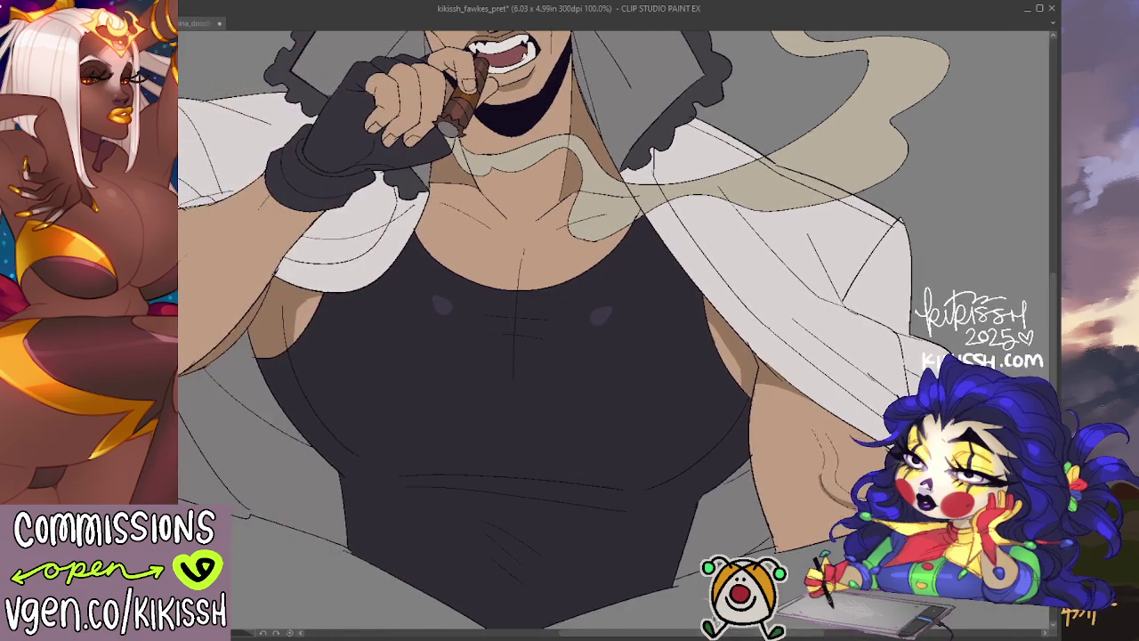
scroll(541, 312, "down", 1)
left_click_drag(1050, 305, 1052, 275)
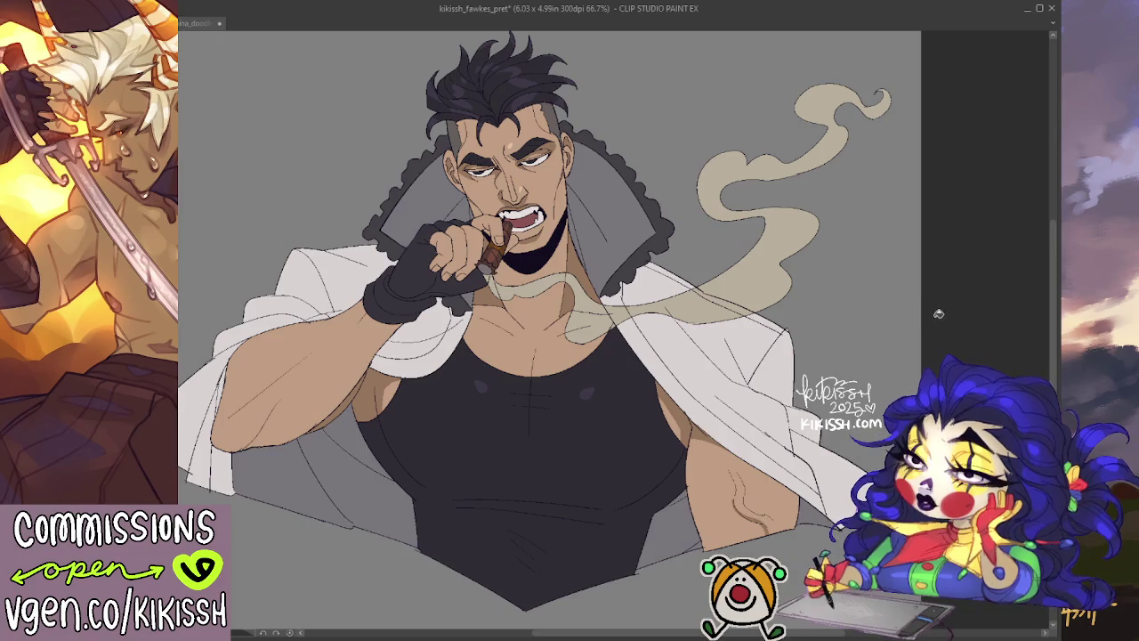
- Save the illustration with Ctrl+S
left_click_drag(936, 318, 940, 325)
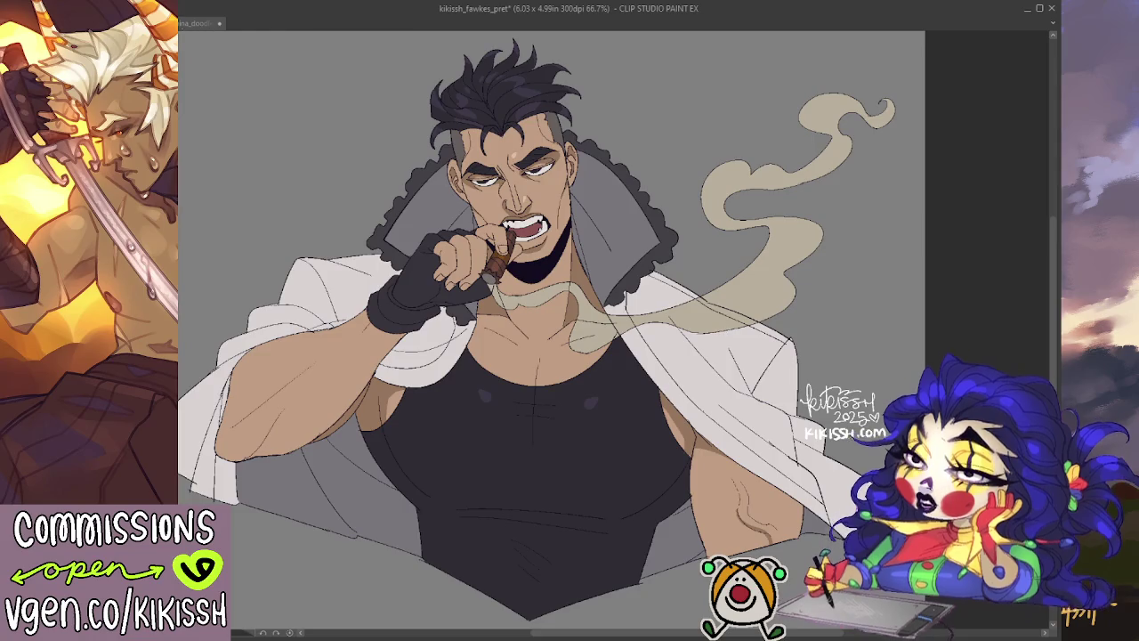
key("ctrl+s")
scroll(401, 300, "down", 2)
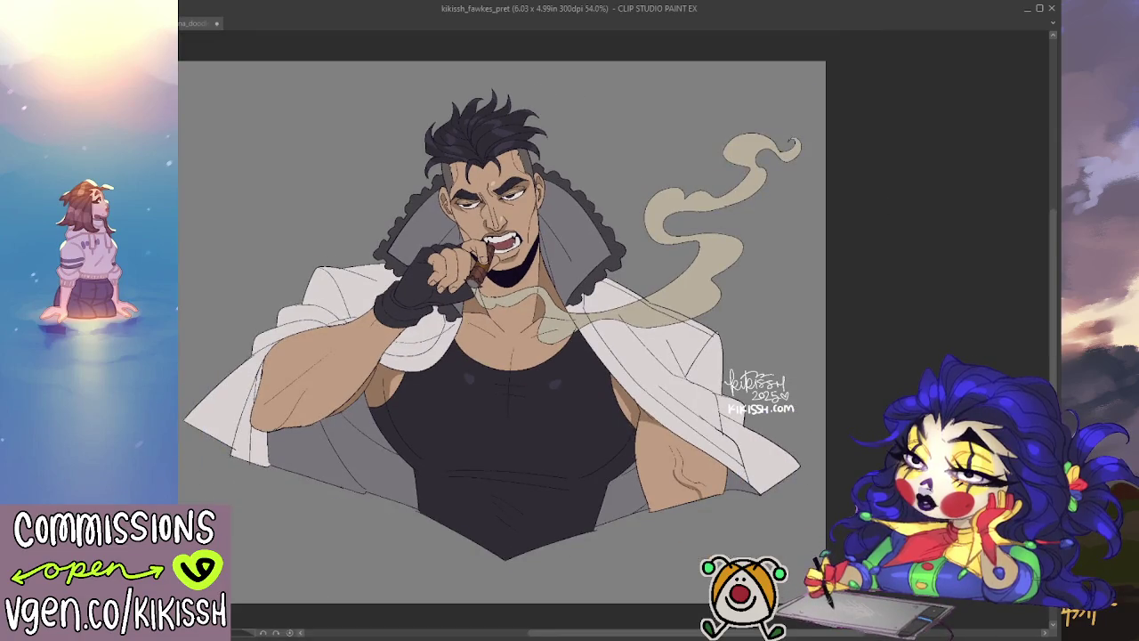
- Trim the canvas height from 4.99 to 4.70 inches by raising the bottom and lowering the top edge
key("ctrl+t")
left_click_drag(497, 601, 497, 585)
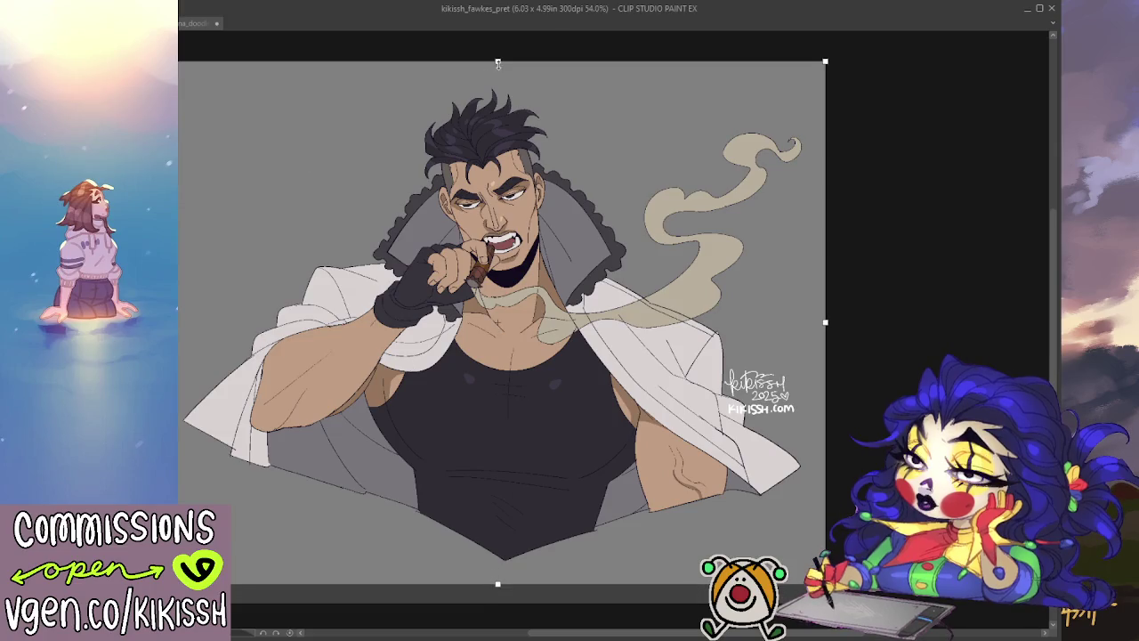
left_click_drag(498, 61, 498, 73)
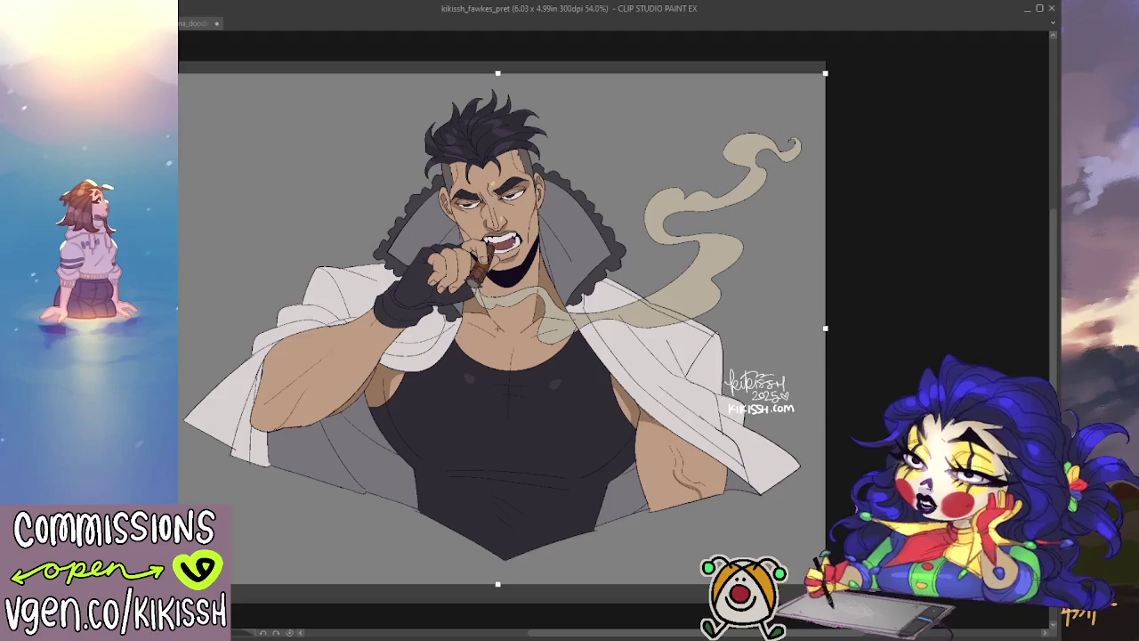
key("Return")
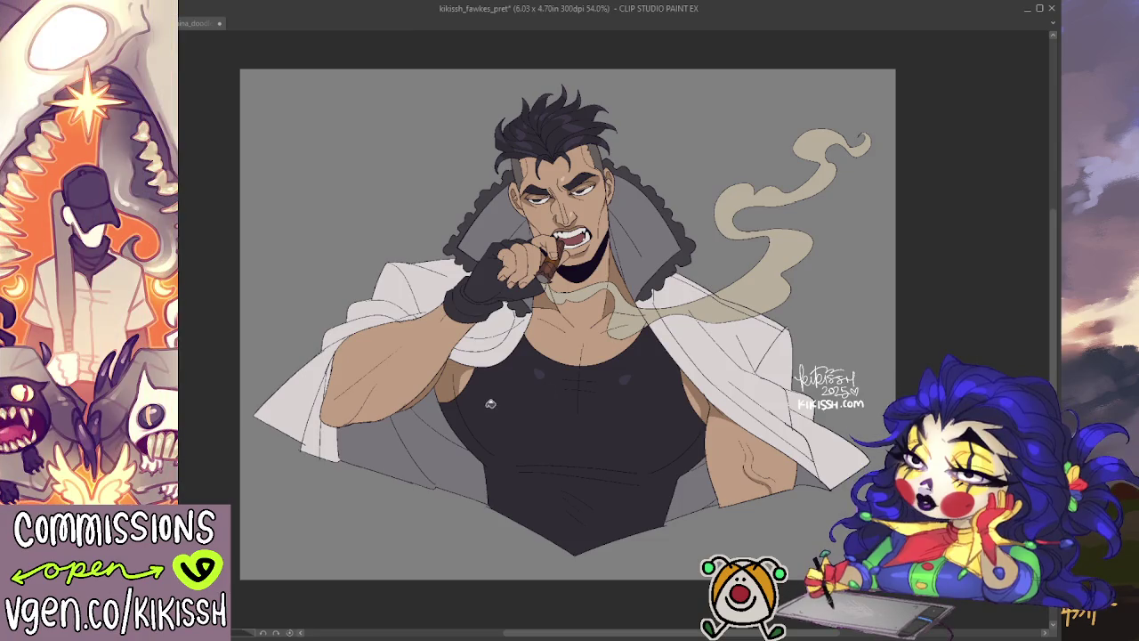
- Save, export the WEB_transp PNG, delete the website line, and switch to the HR_transp copy
key("ctrl+s")
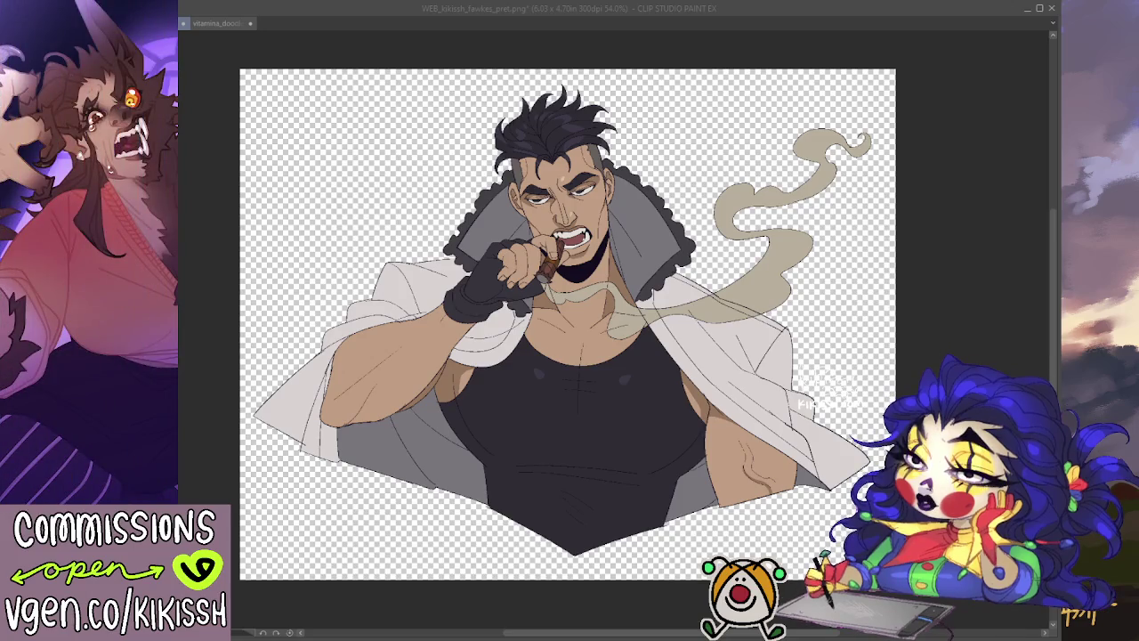
key("Return")
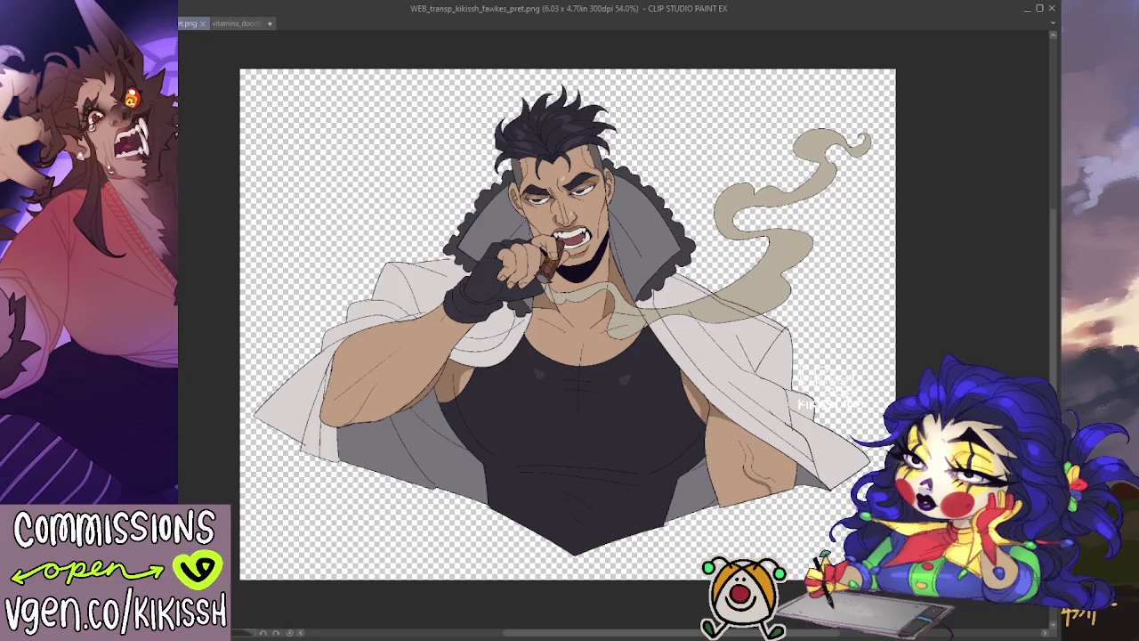
key("Delete")
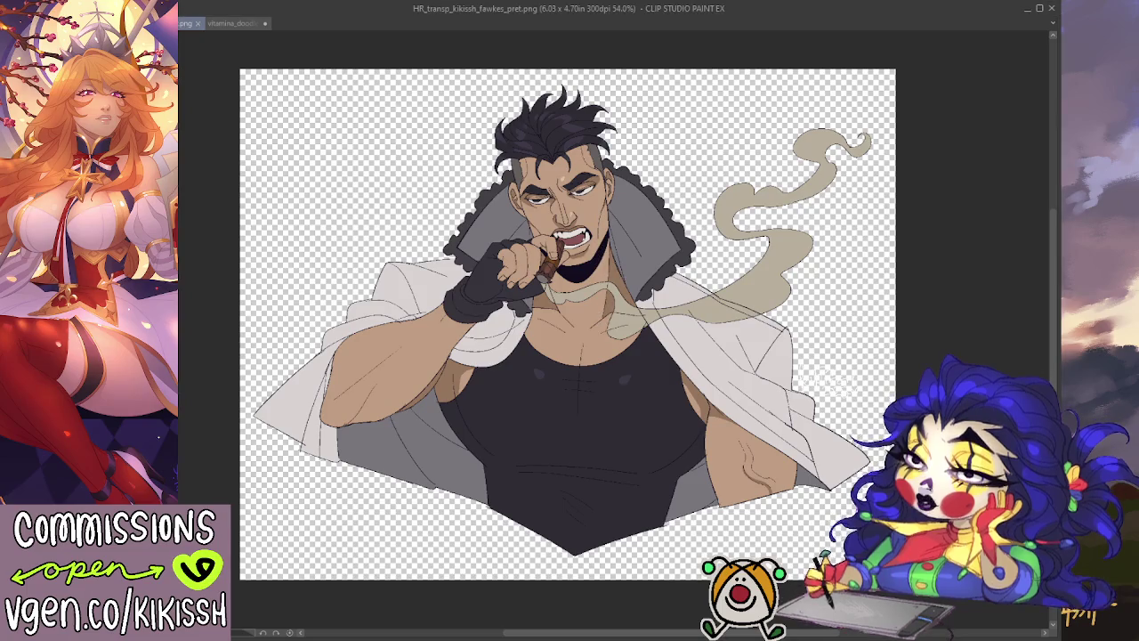
left_click(133, 23)
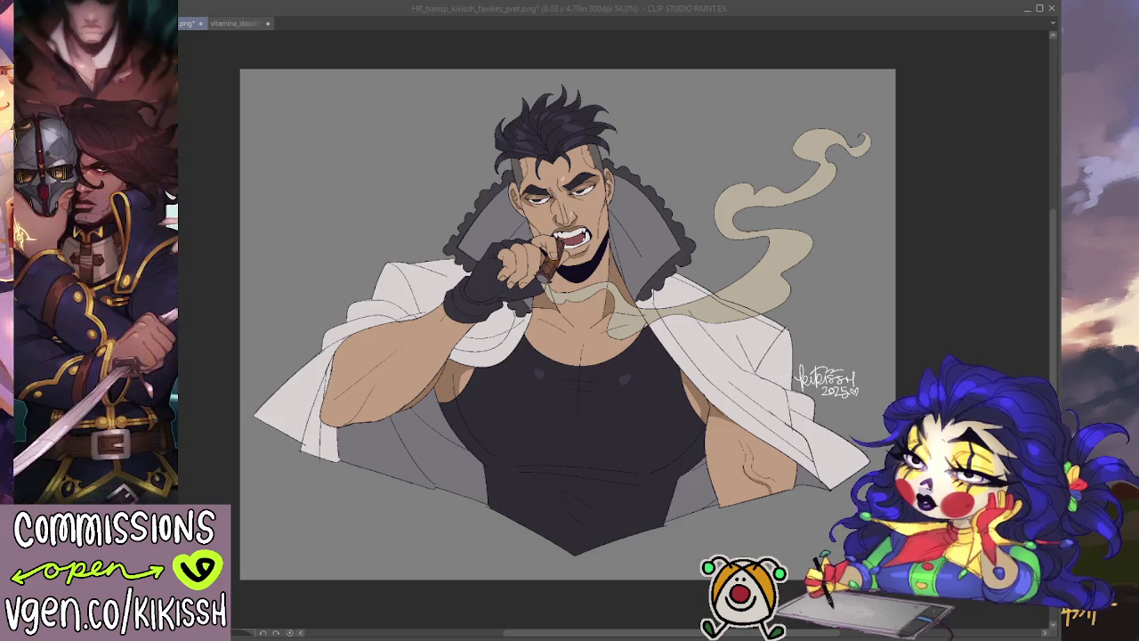
- Close the HR_transp copy and briefly show then hide the bunny-eared sketch
key("ctrl+w")
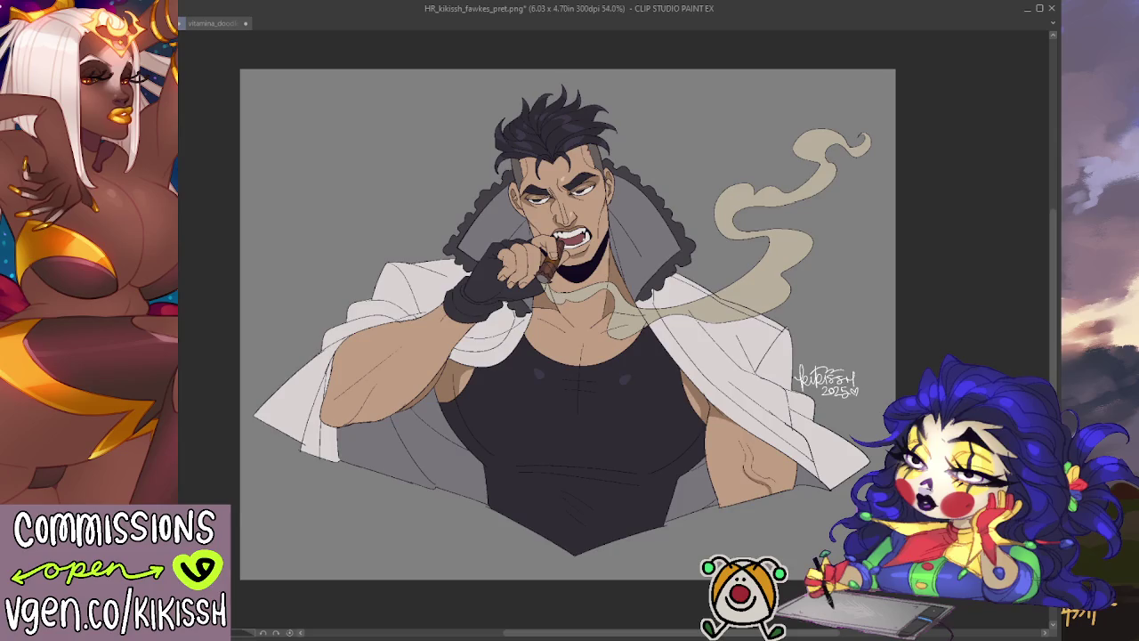
key("ctrl+v")
key("ctrl+z")
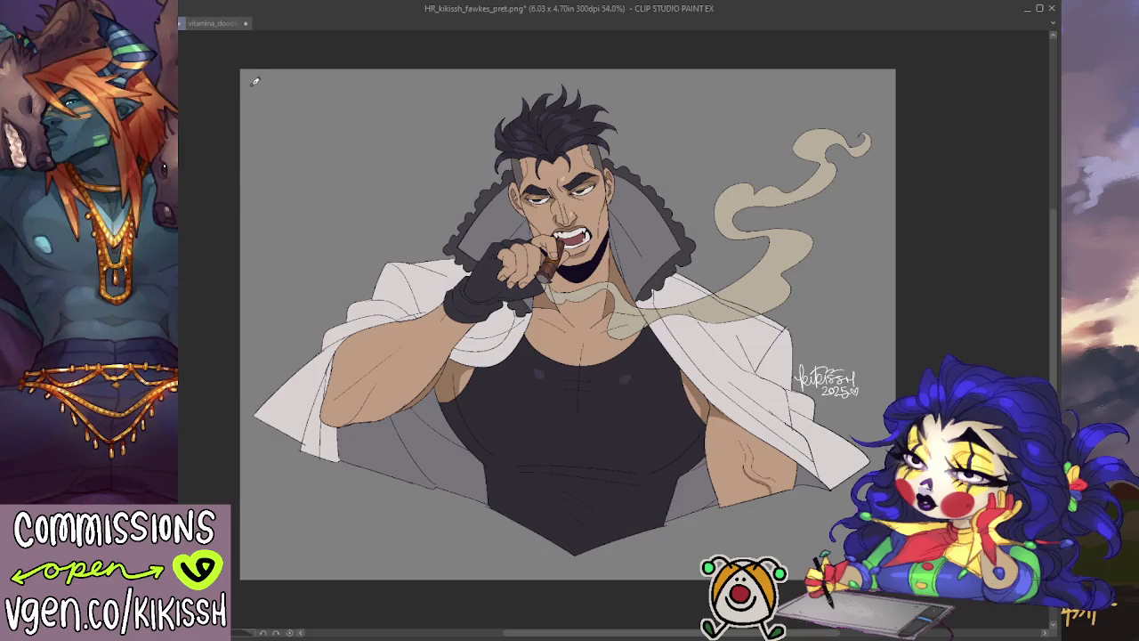
- Cross the whole illustration with two white diagonal strokes forming a large X
left_click_drag(252, 86, 846, 537)
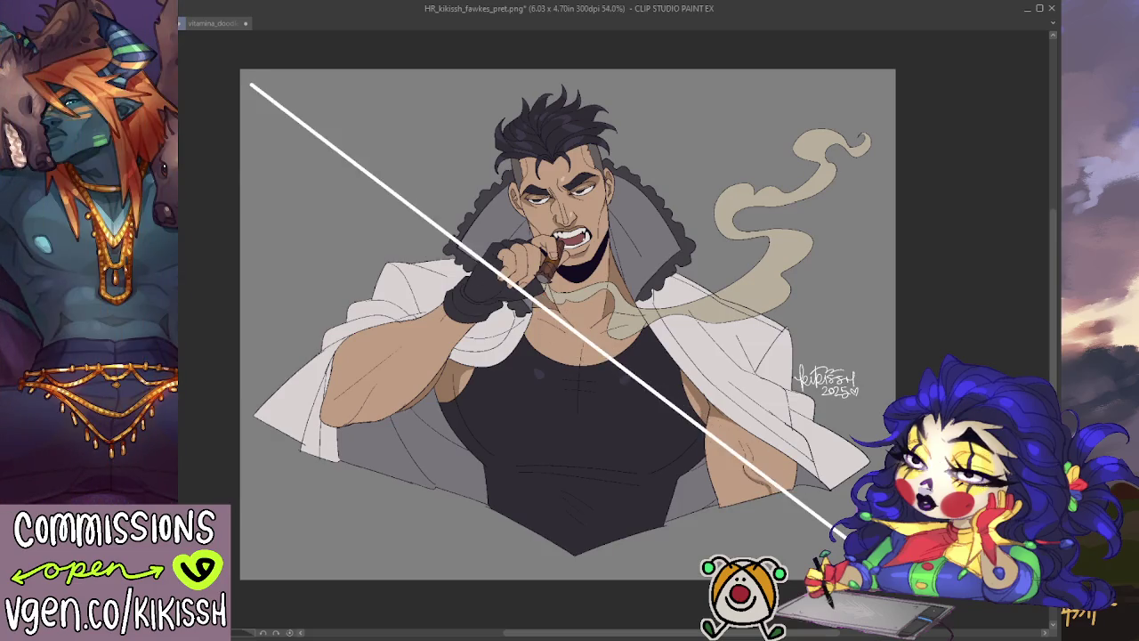
left_click_drag(884, 78, 253, 569)
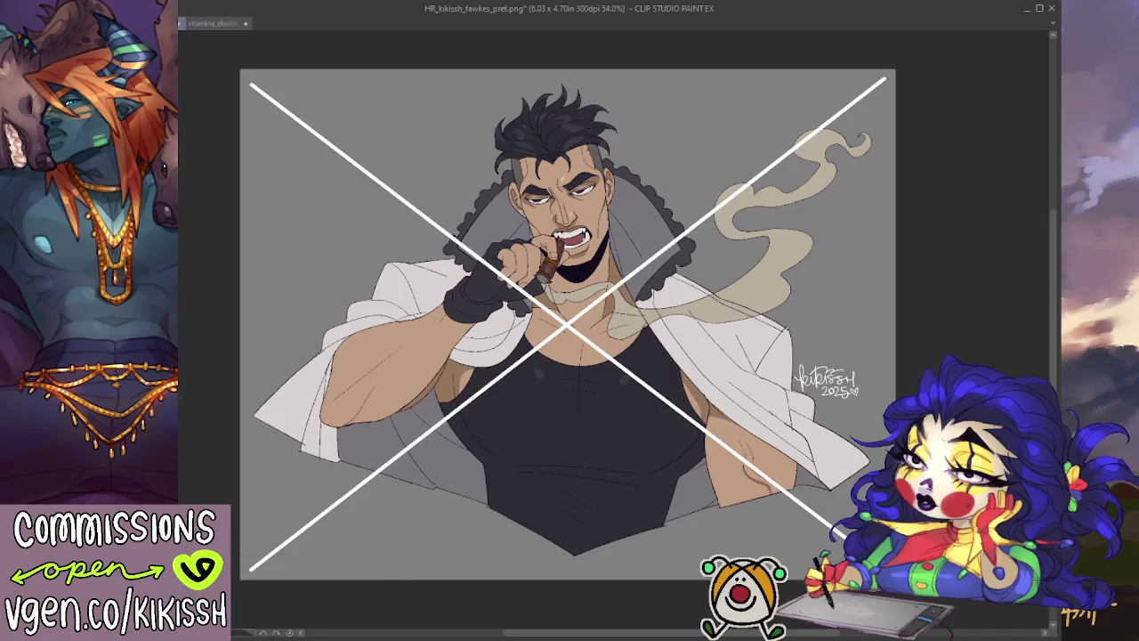
scroll(475, 280, "up", 3)
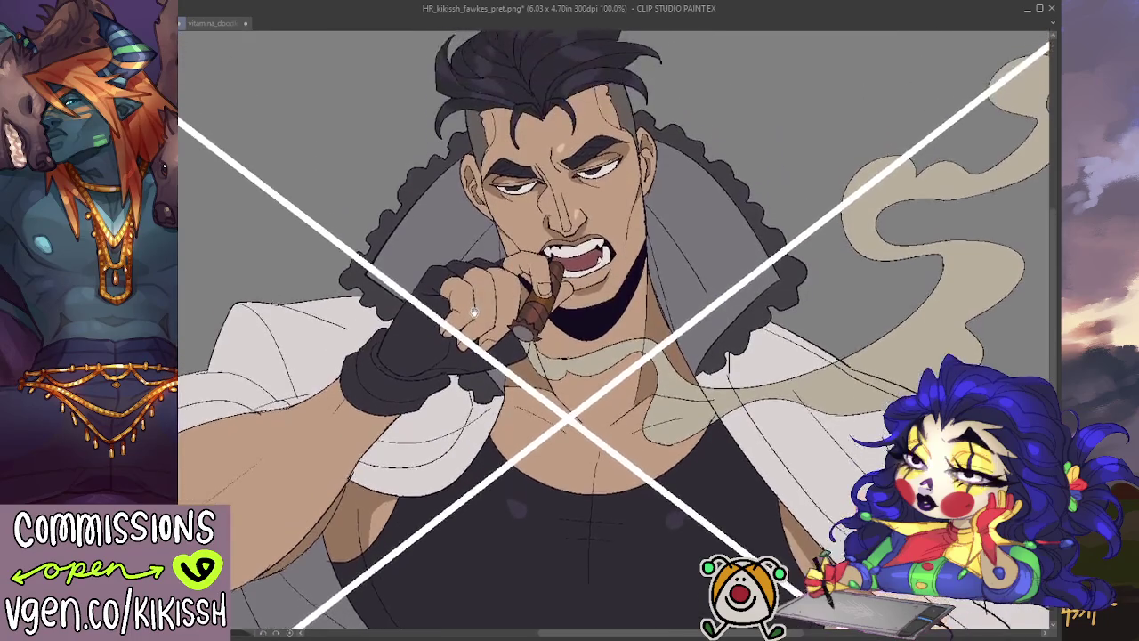
scroll(474, 281, "down", 1)
scroll(474, 280, "down", 1)
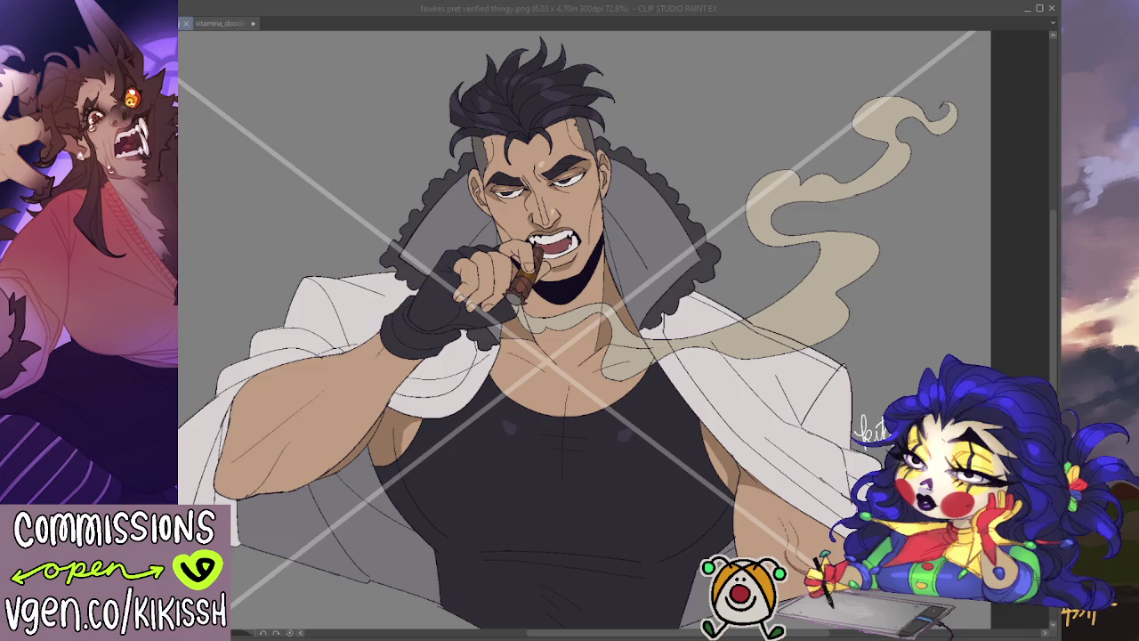
- Check the X watermark, revert the background from black to grey, and refocus the drawing window
scroll(583, 329, "down", 2)
scroll(584, 329, "down", 3)
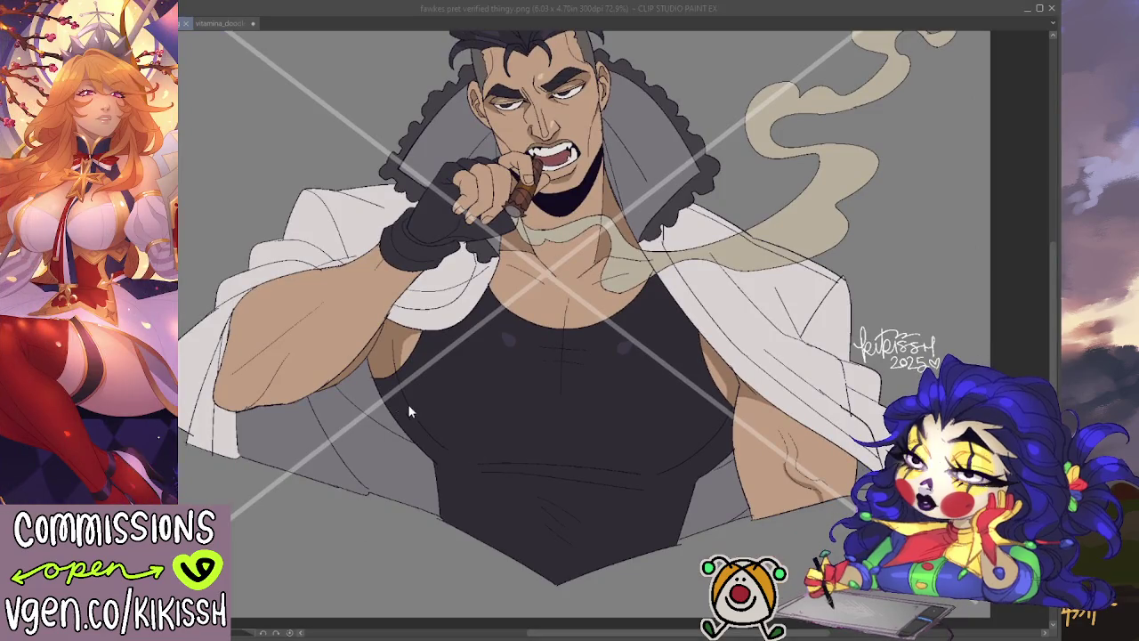
scroll(589, 438, "up", 4)
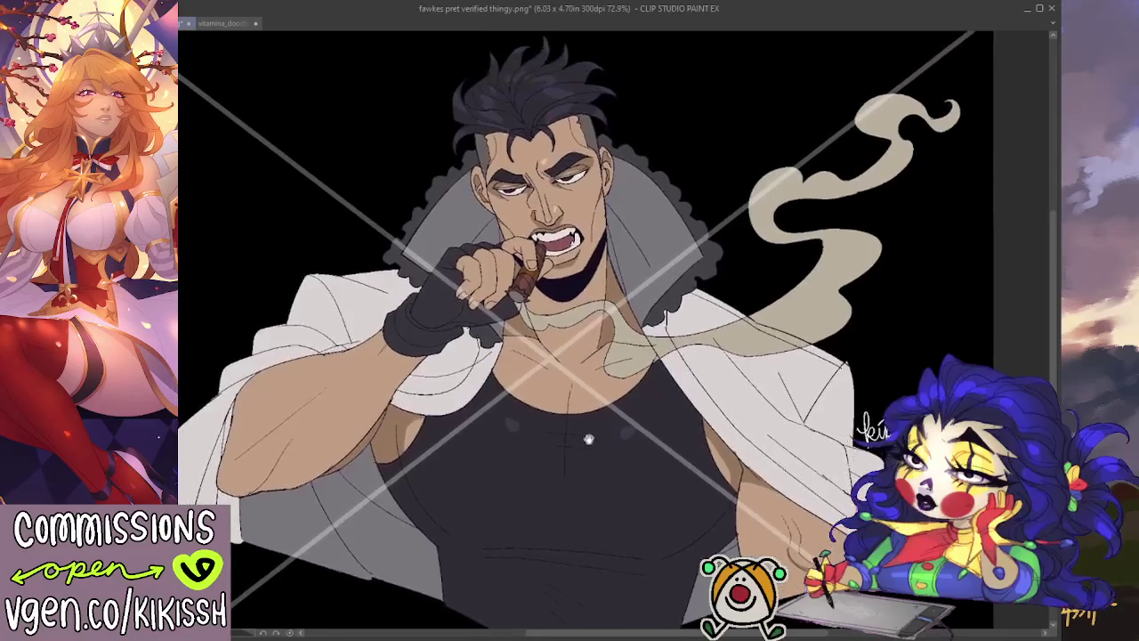
scroll(591, 427, "down", 1)
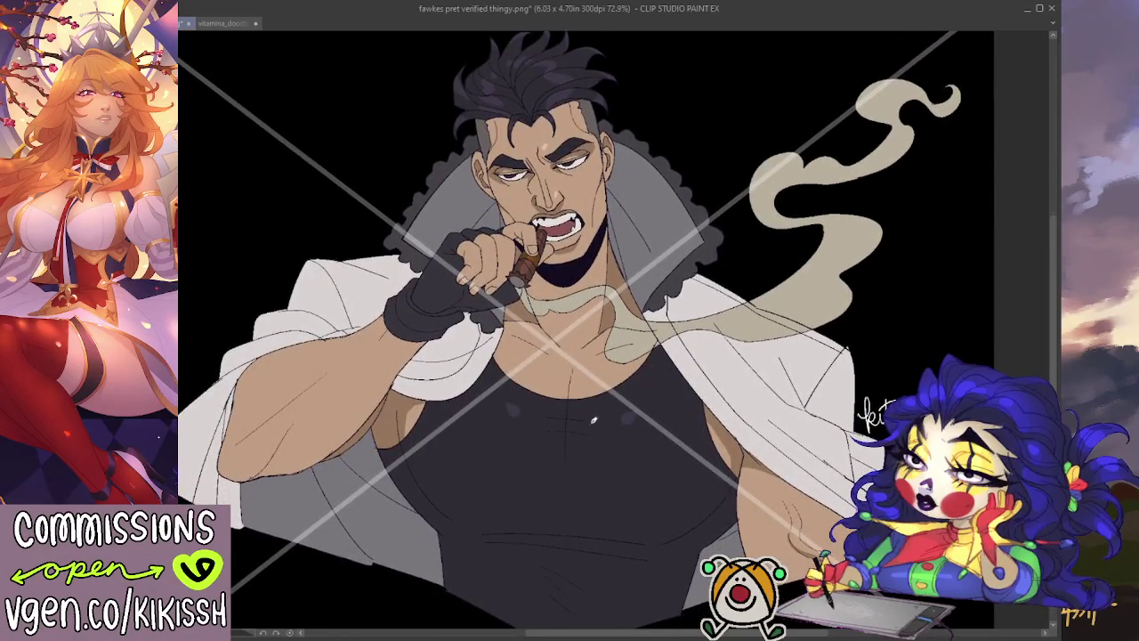
key("ctrl+z")
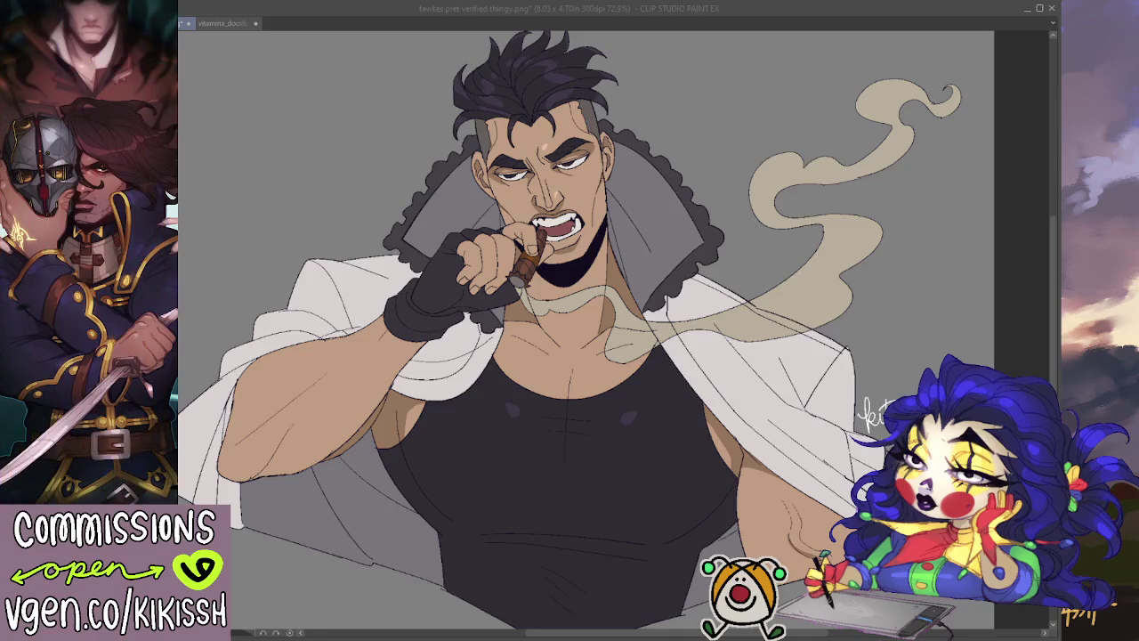
left_click(588, 296)
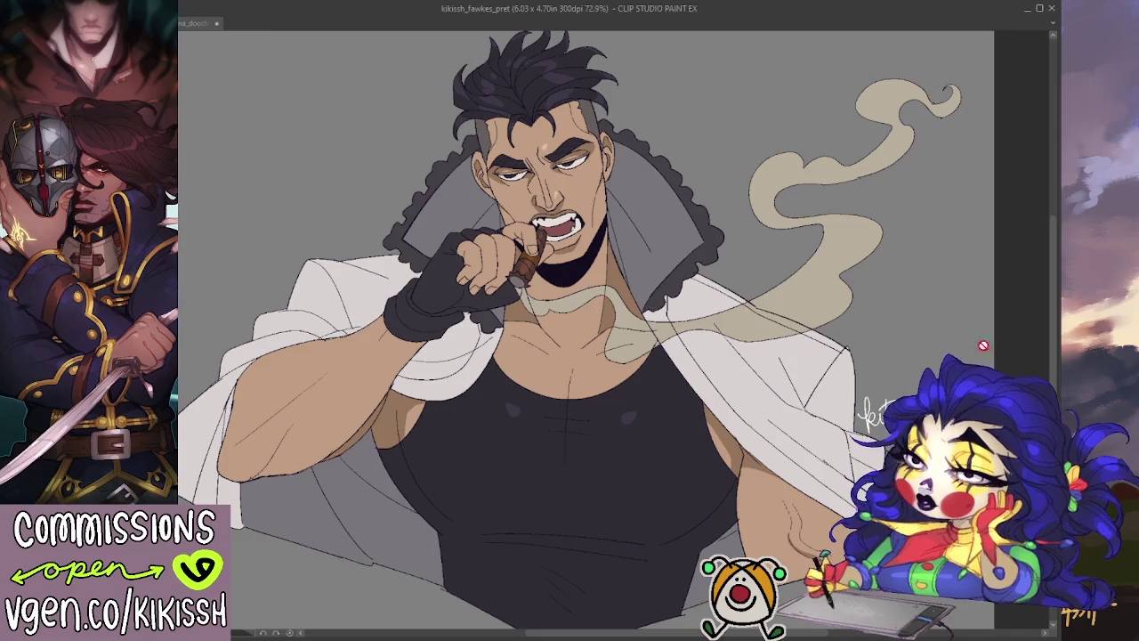
left_click_drag(1052, 298, 1055, 309)
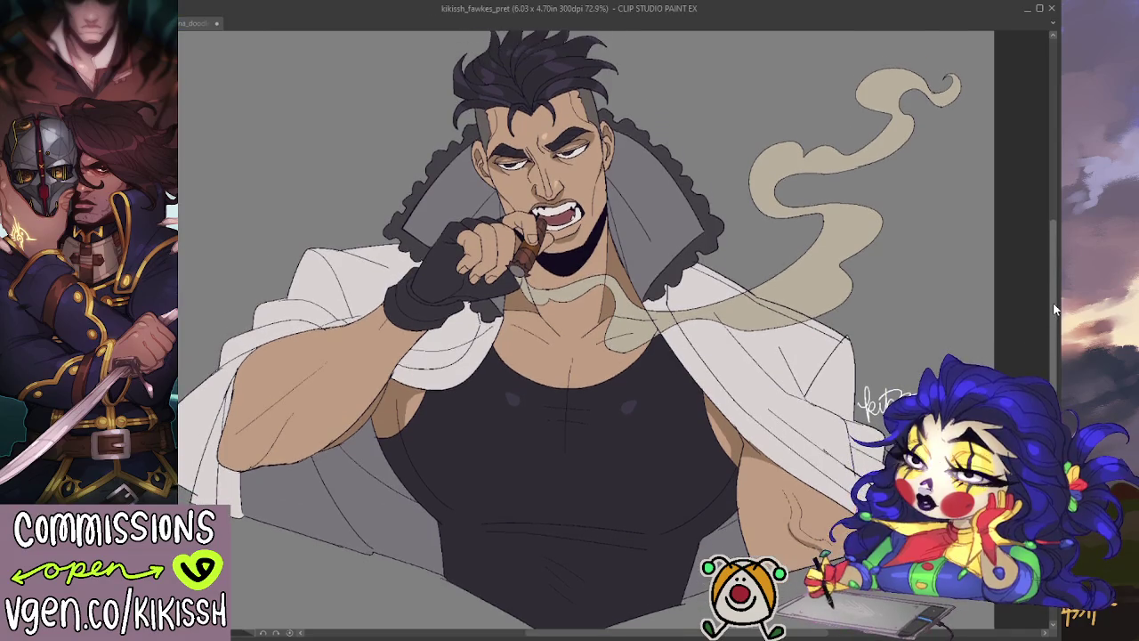
scroll(840, 339, "down", 1)
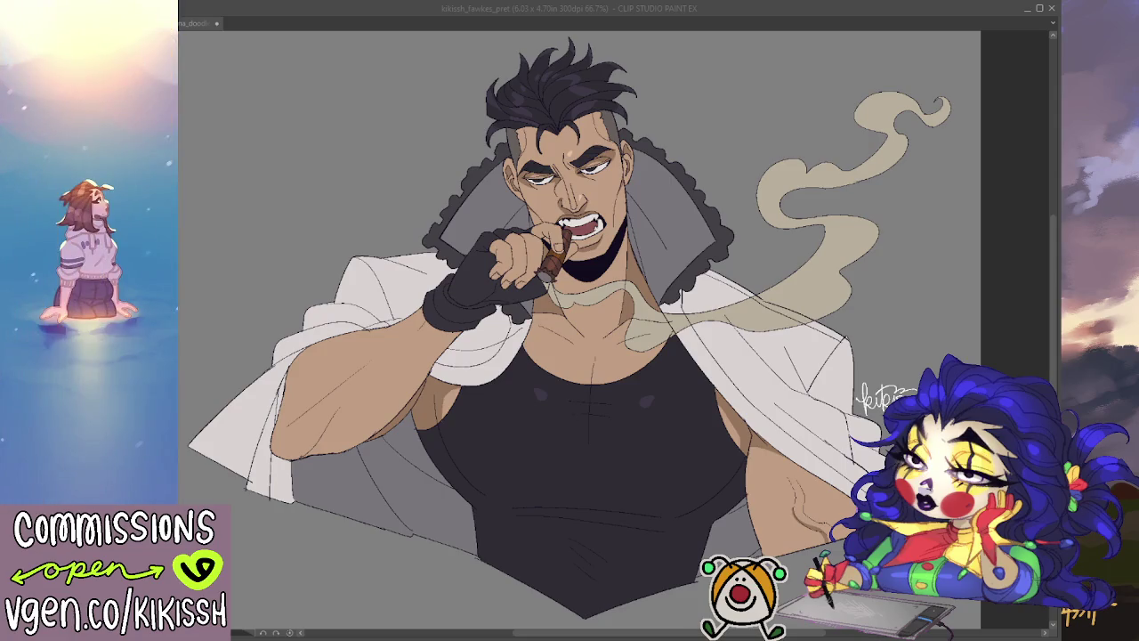
key("alt+Tab")
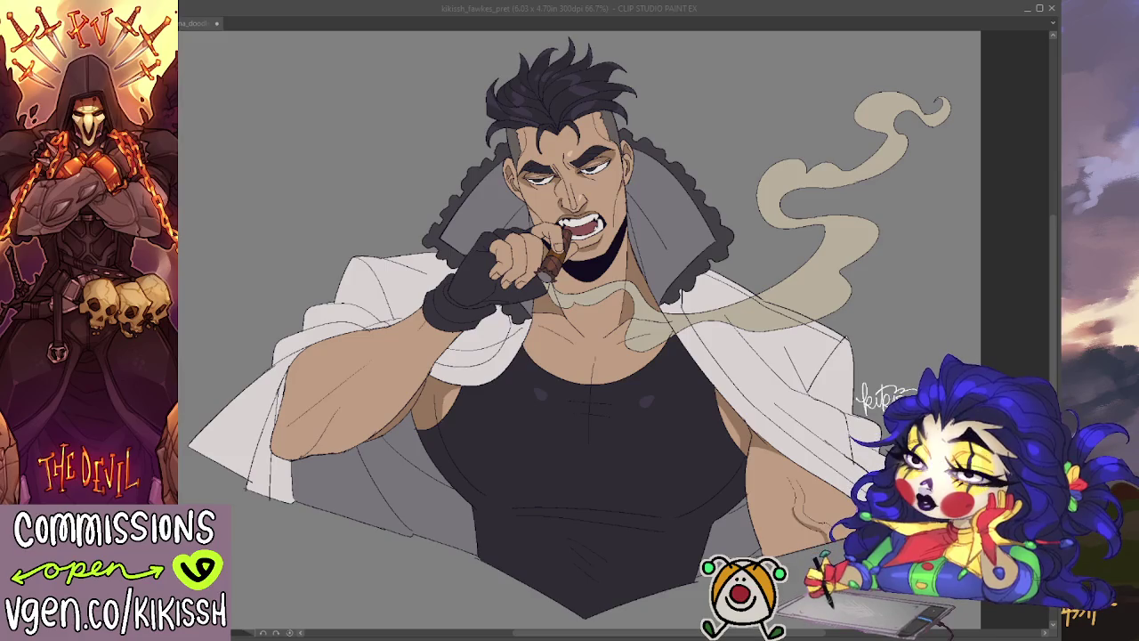
scroll(578, 329, "right", 1)
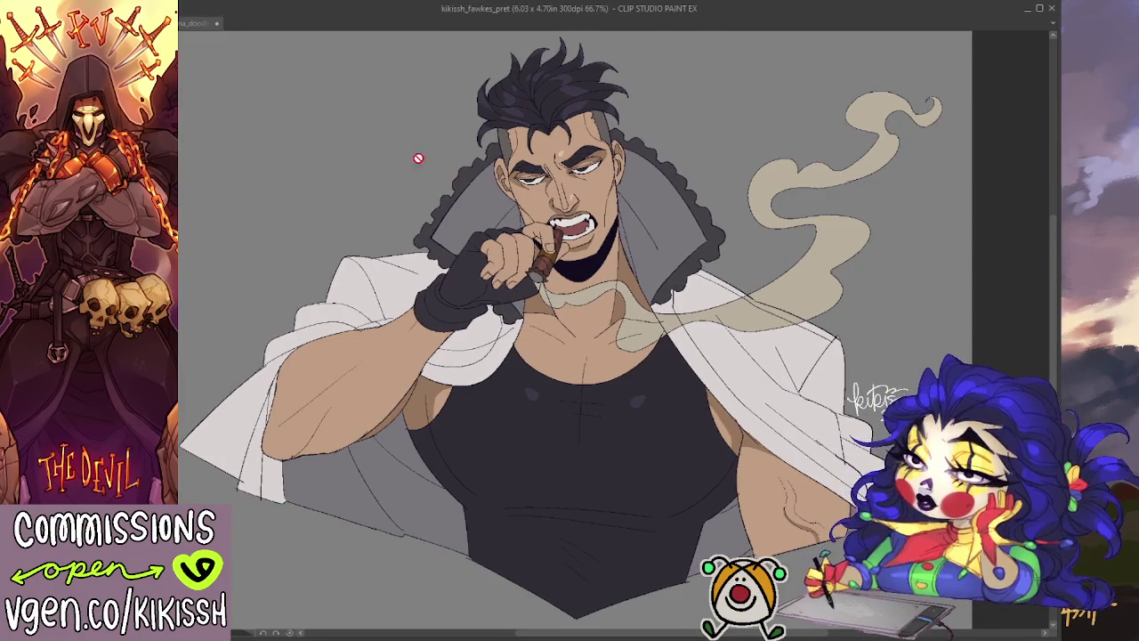
left_click(203, 23)
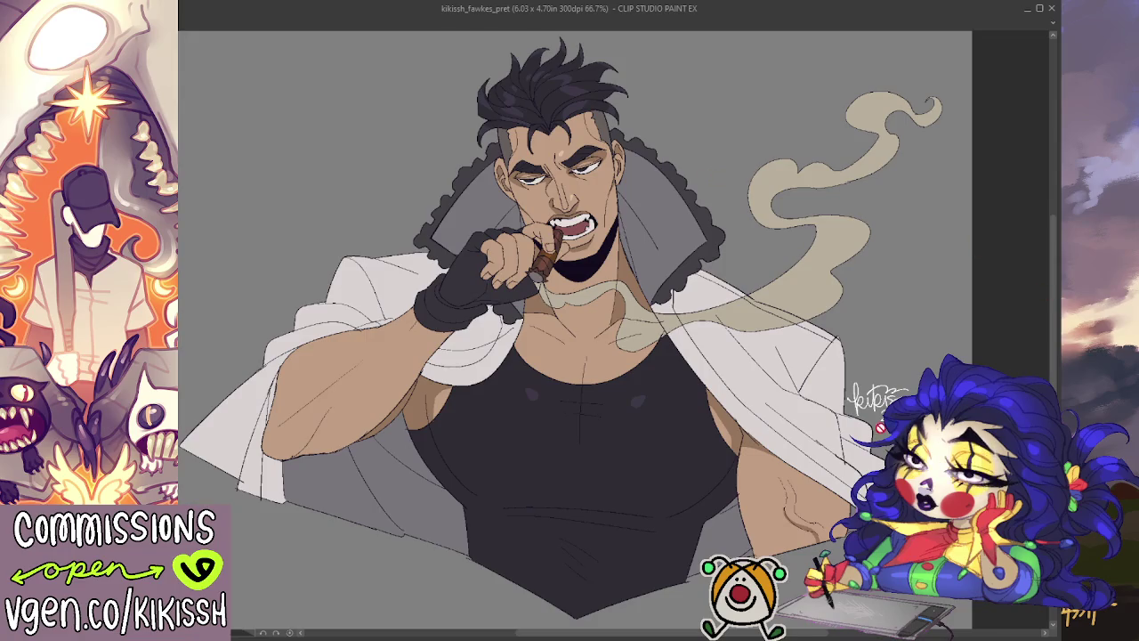
scroll(842, 488, "up", 4)
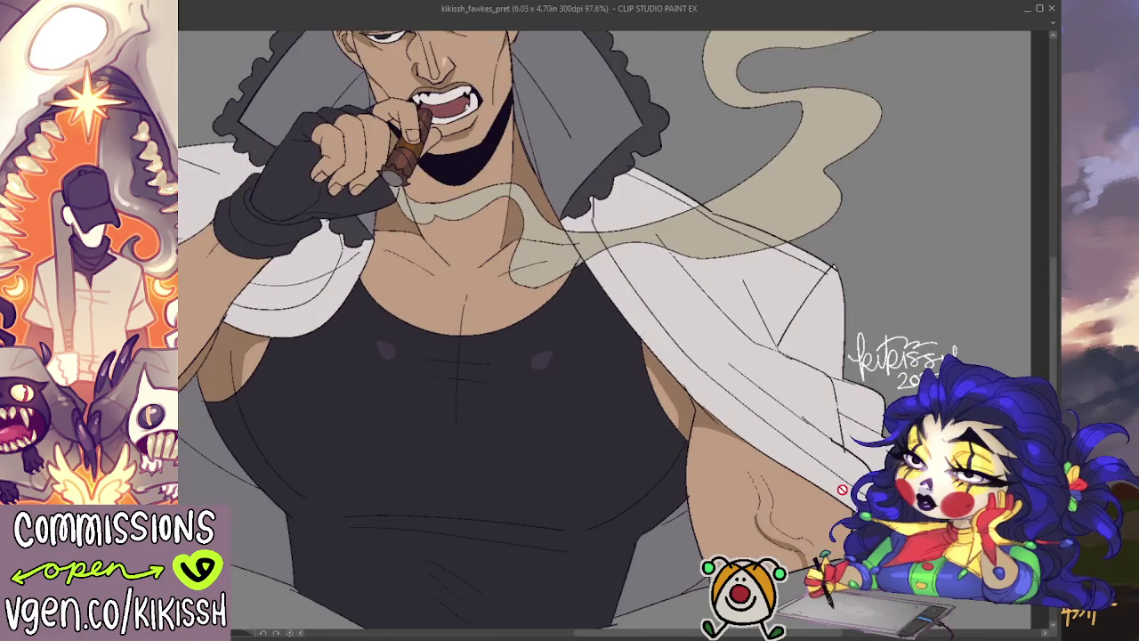
scroll(672, 388, "down", 1)
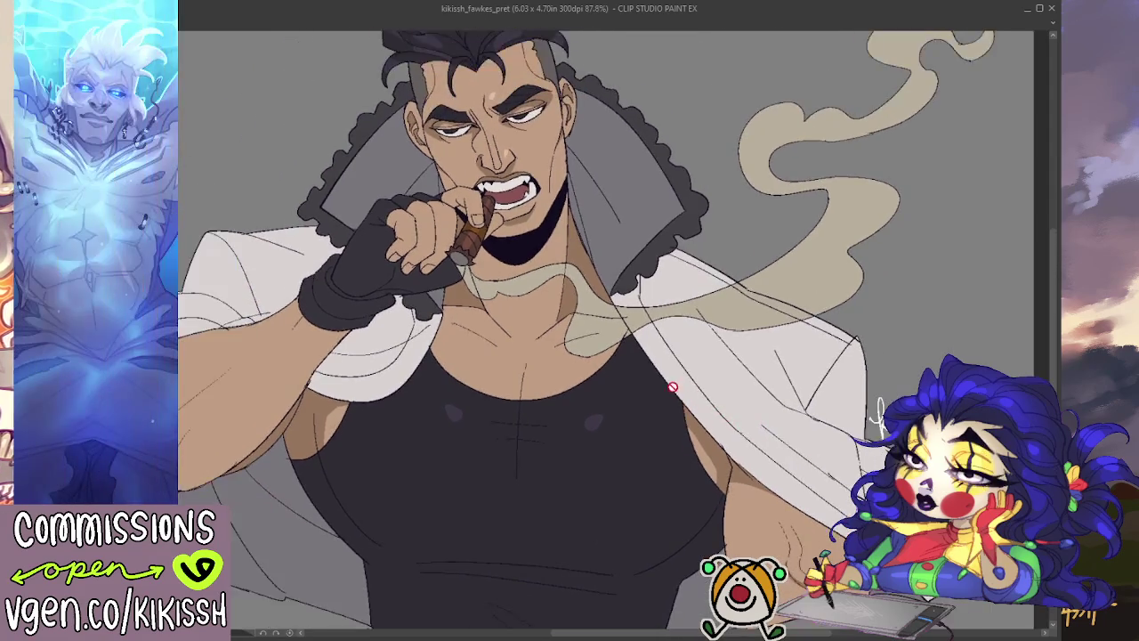
scroll(673, 388, "down", 1)
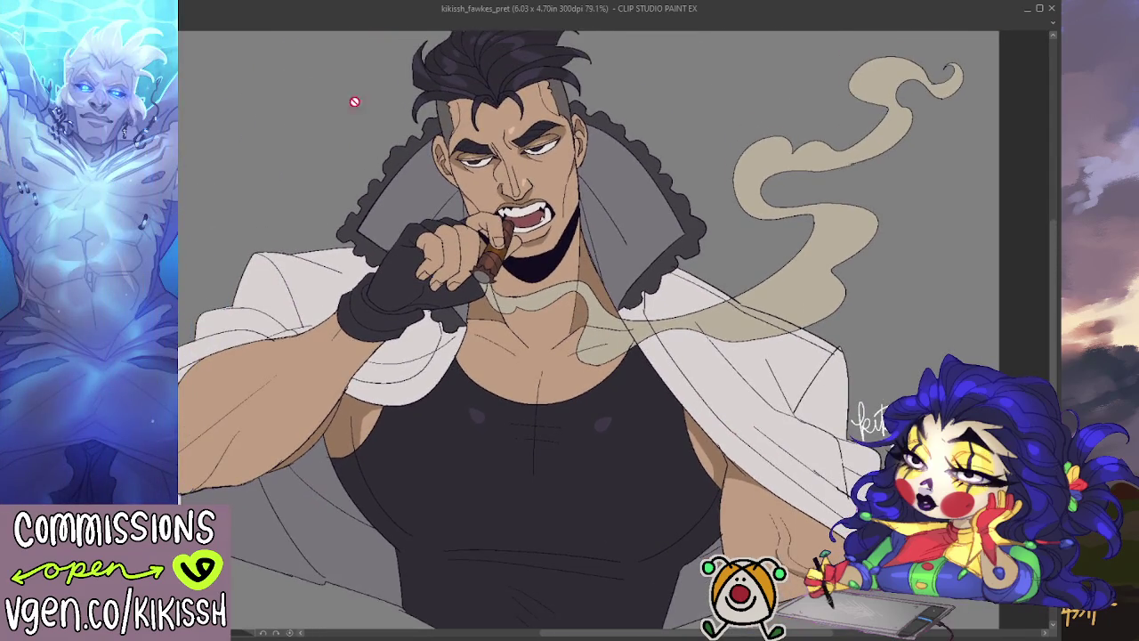
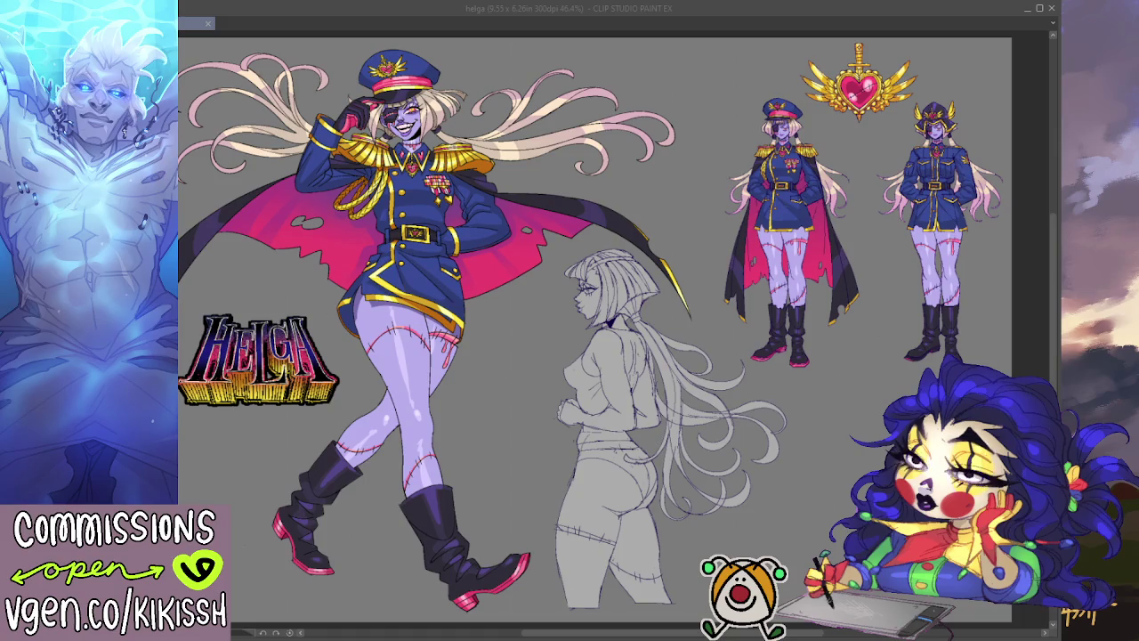
- Zoom in to about 80% on the back-view sketch, centre its waist and legs, and clear its grey fill
key("alt+Tab")
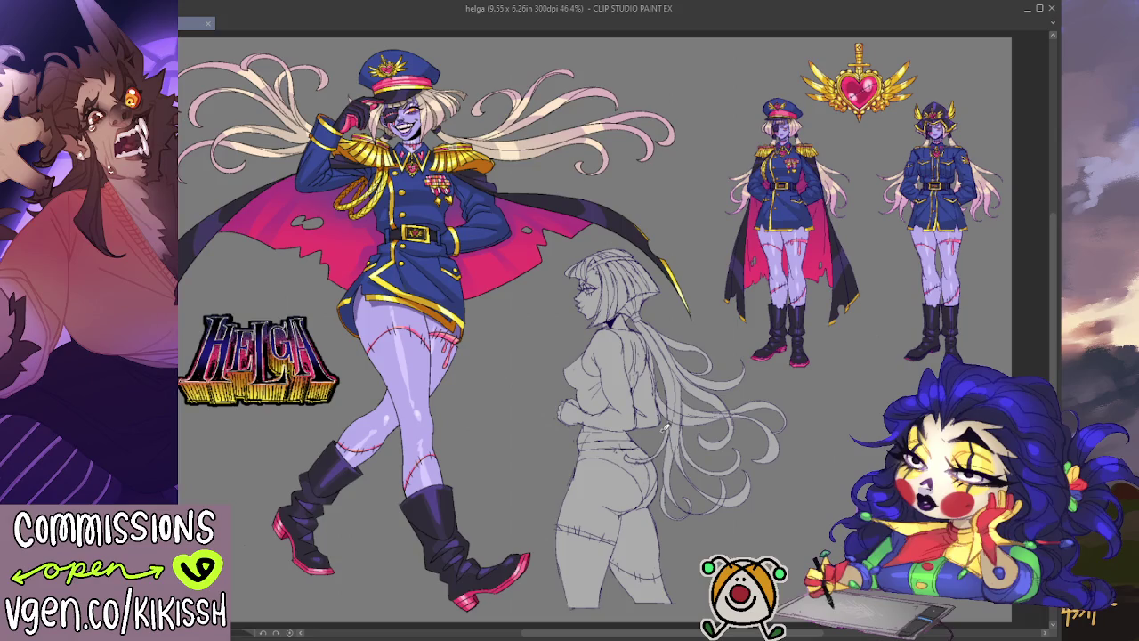
scroll(664, 427, "up", 2)
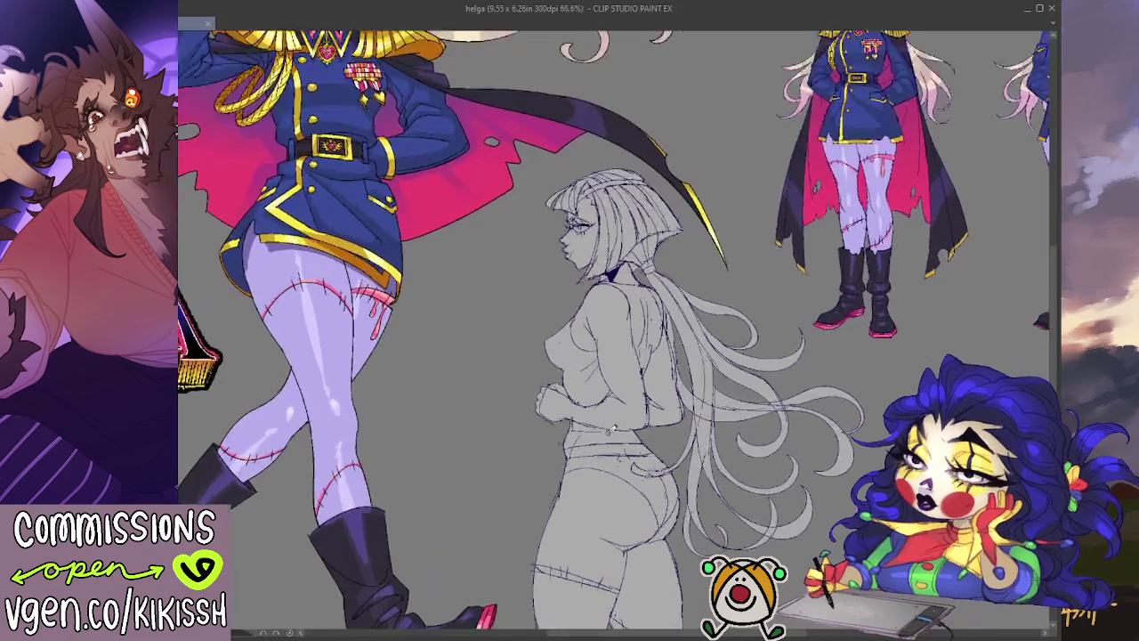
scroll(650, 431, "up", 1)
left_click_drag(650, 432, 639, 305)
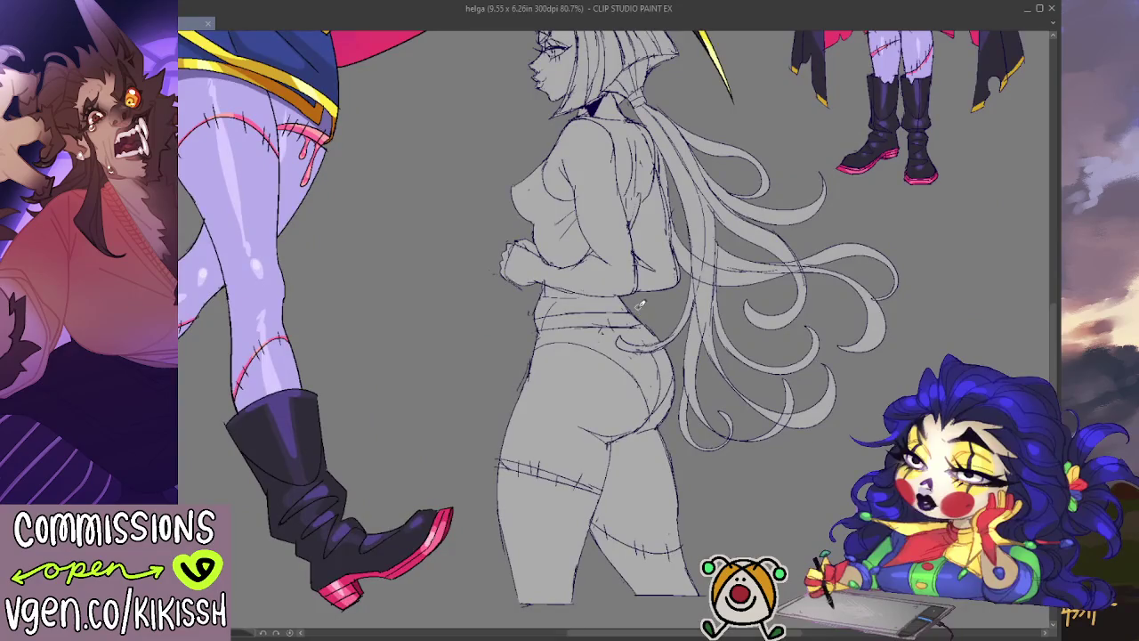
key("Delete")
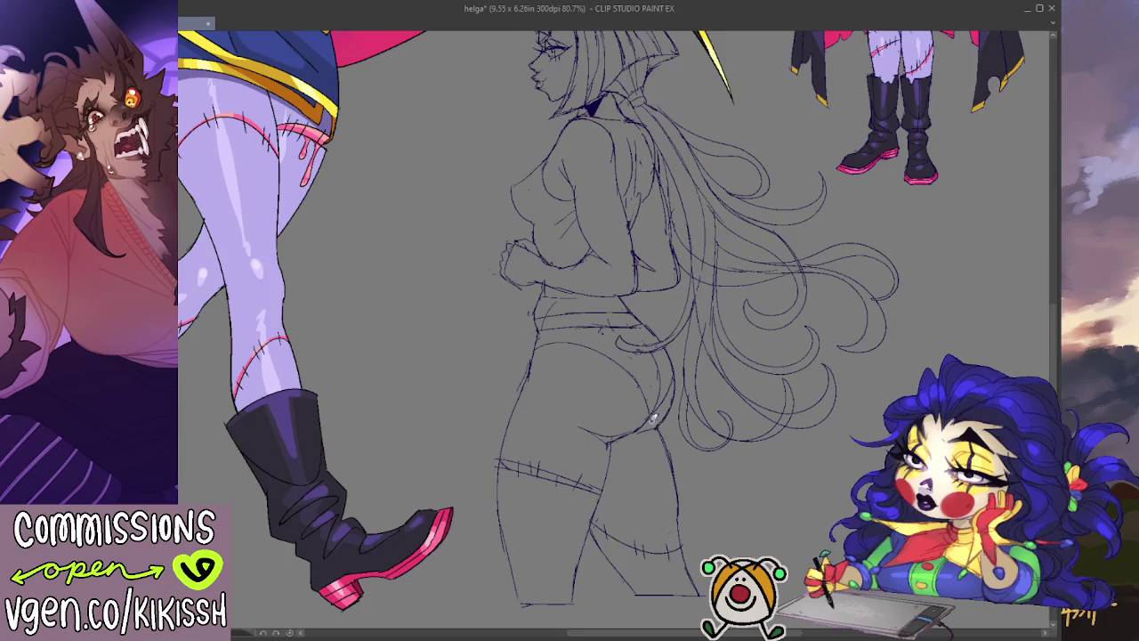
- Draw a line along the back of the thigh and a longer inner-thigh line on the sketch
left_click_drag(615, 437, 621, 361)
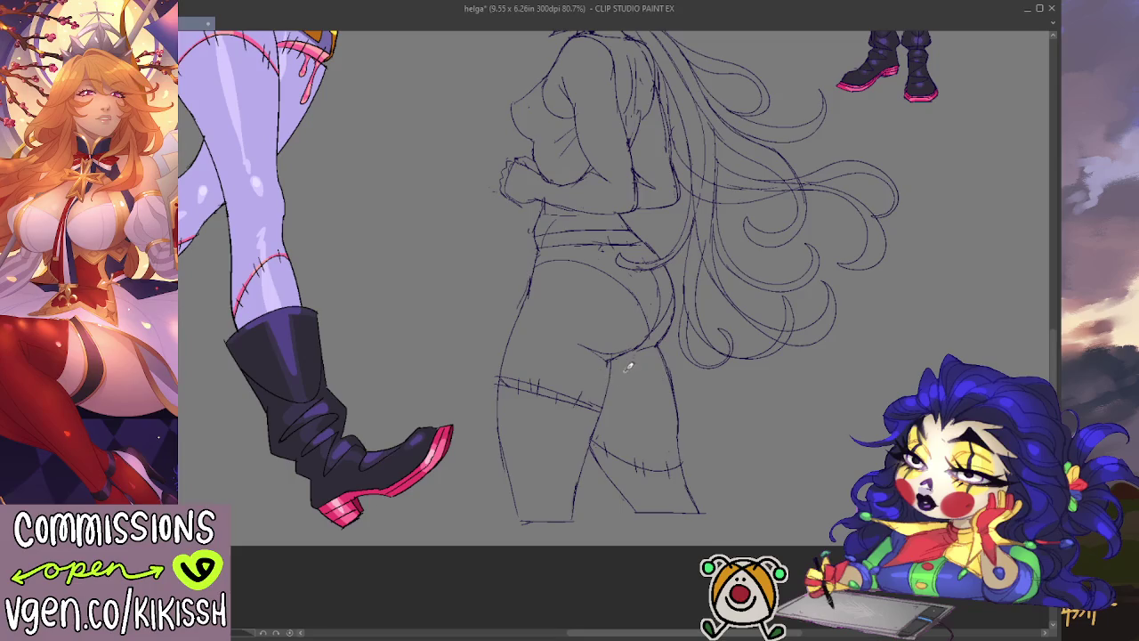
left_click_drag(613, 356, 601, 445)
left_click_drag(621, 357, 609, 412)
key("ctrl+z")
left_click_drag(619, 351, 592, 459)
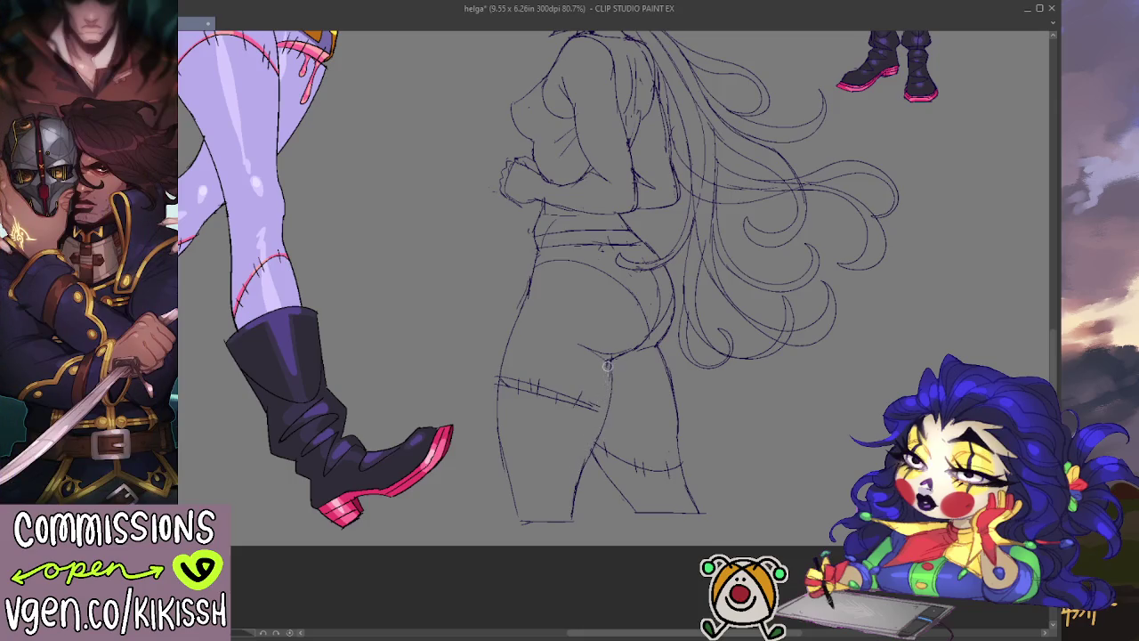
- Try an inner-thigh line on the other leg, undo the attempts, and return to Helga's head
mouse_move(552, 359)
left_mouse_down()
mouse_move(619, 489)
mouse_move(579, 408)
left_mouse_up()
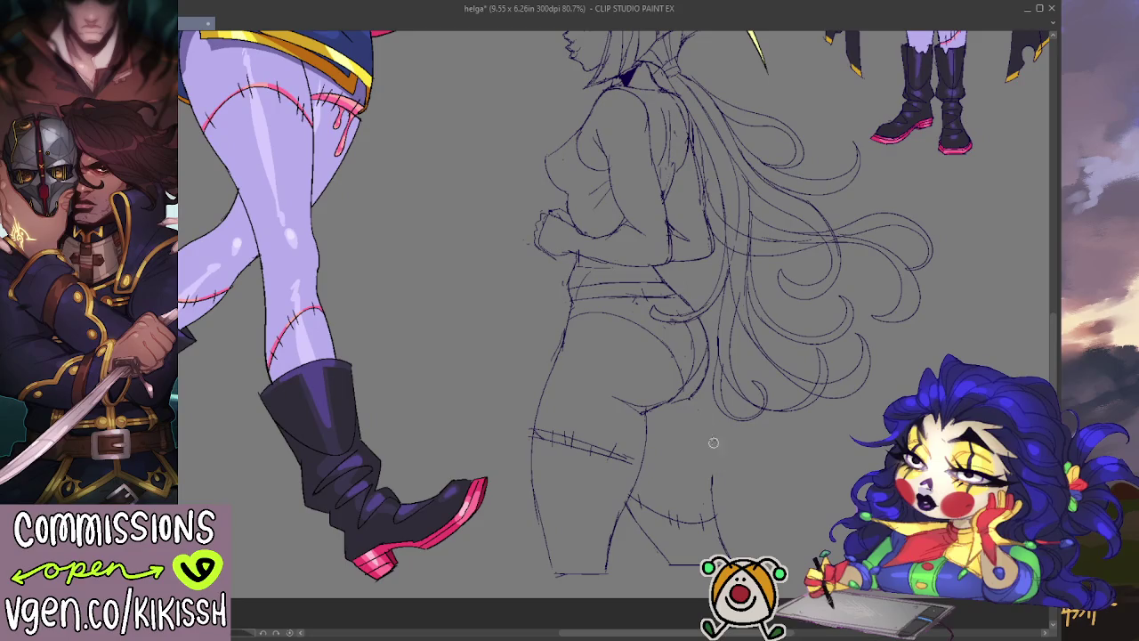
left_click_drag(700, 399, 714, 452)
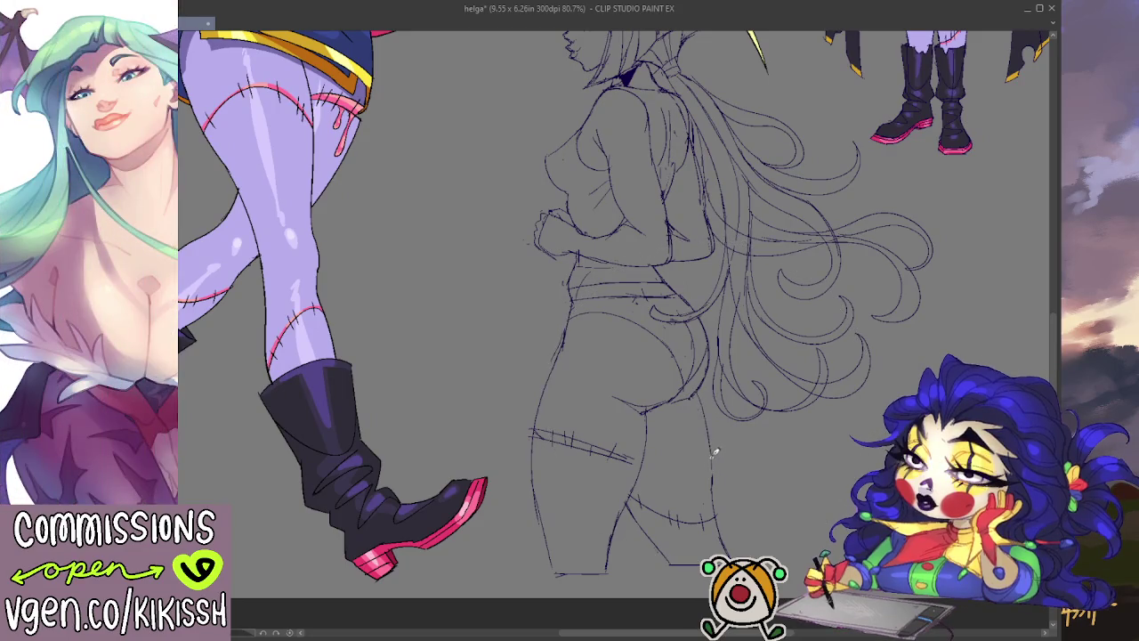
left_click_drag(700, 393, 715, 479)
left_click_drag(699, 387, 714, 457)
key("ctrl+z")
left_click_drag(700, 384, 715, 469)
key("ctrl+z")
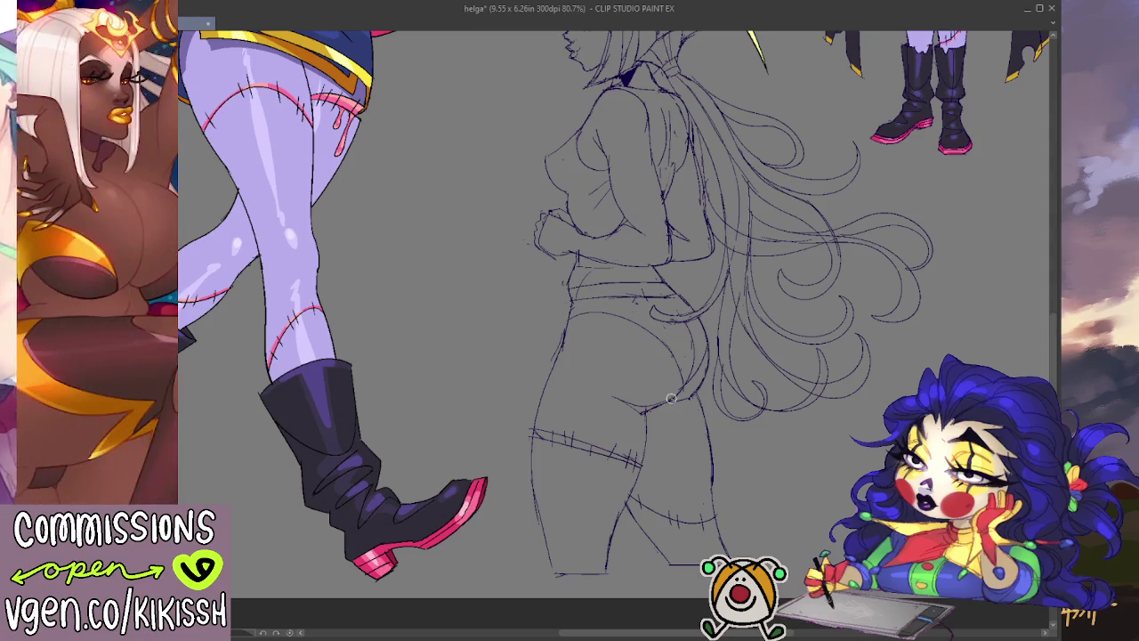
scroll(712, 285, "down", 1)
left_click_drag(713, 285, 758, 332)
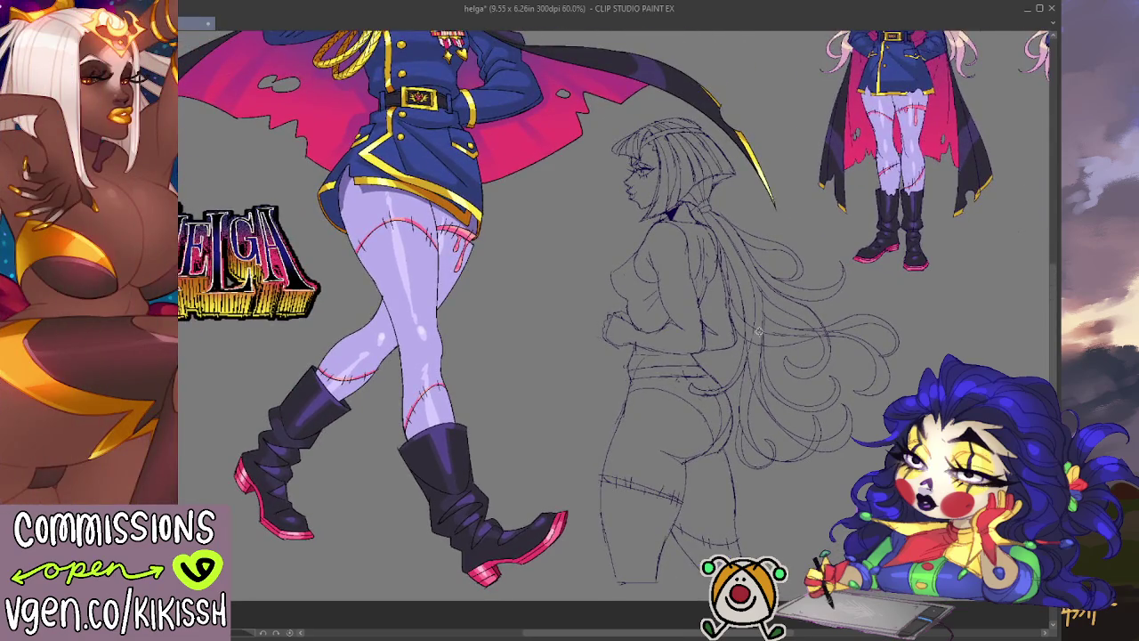
left_click_drag(631, 208, 581, 228)
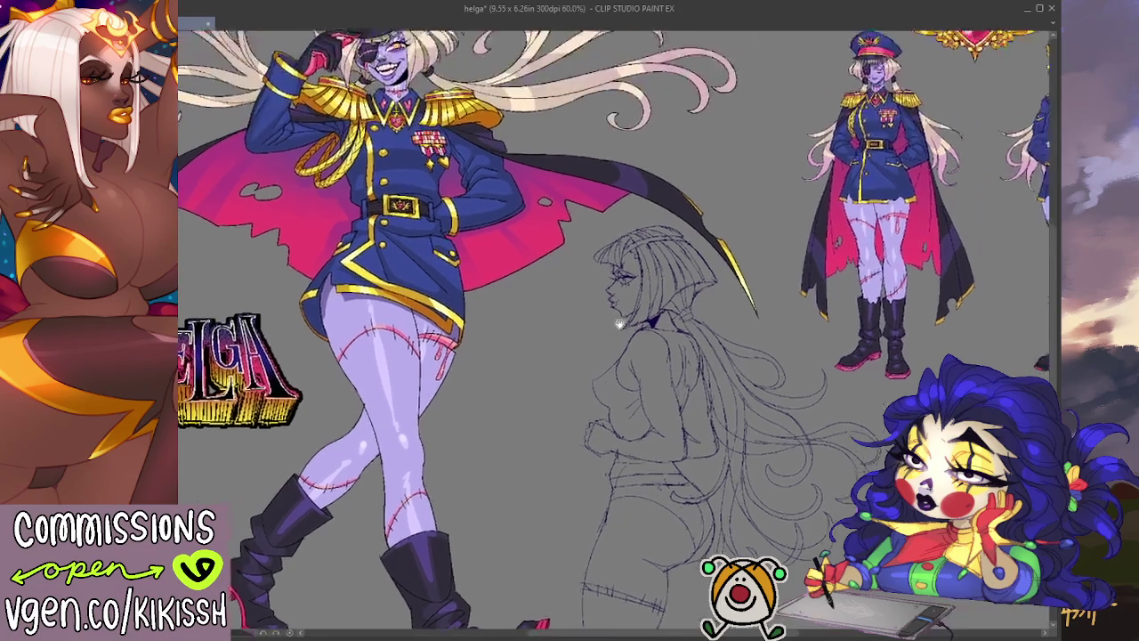
- Zoom to 181% on the profile, clear the rough lip and chin strokes, and redraw the lips lower
scroll(583, 199, "up", 1)
scroll(588, 200, "up", 1)
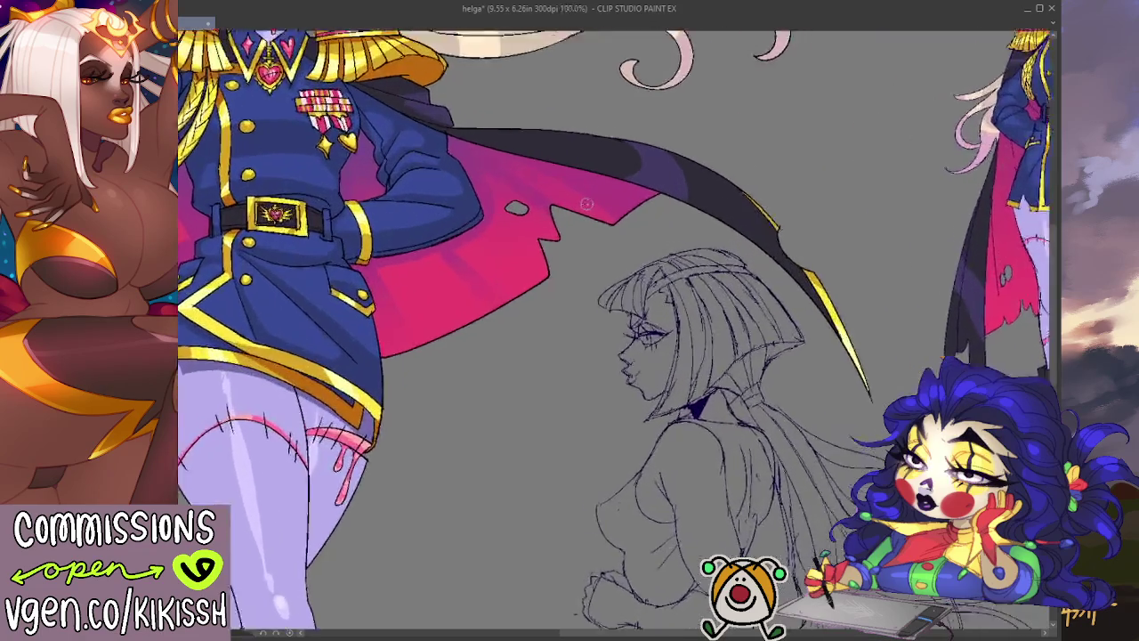
scroll(596, 200, "up", 1)
scroll(605, 201, "up", 1)
scroll(610, 203, "up", 2)
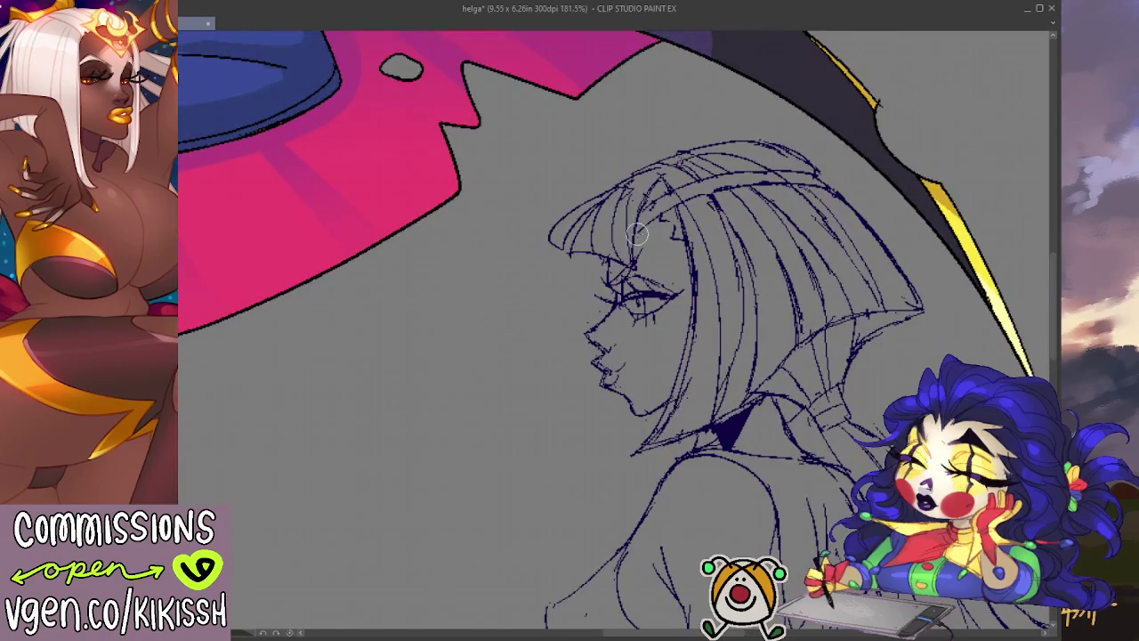
mouse_move(597, 384)
left_mouse_down()
mouse_move(630, 368)
mouse_move(614, 384)
left_mouse_up()
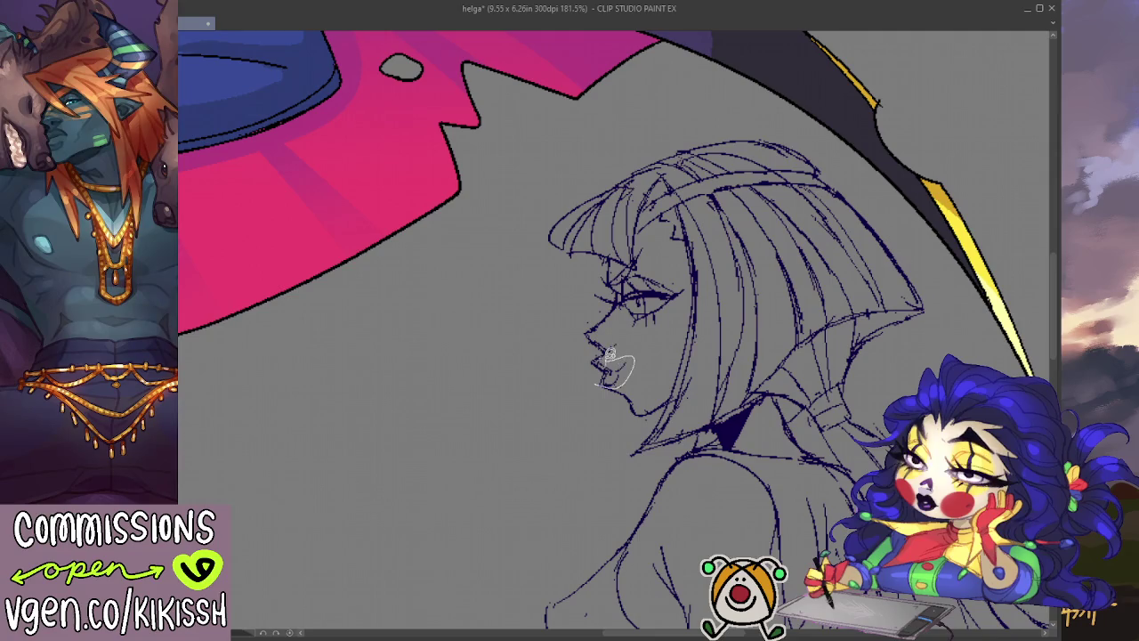
key("ctrl+a")
key("Delete")
key("ctrl+d")
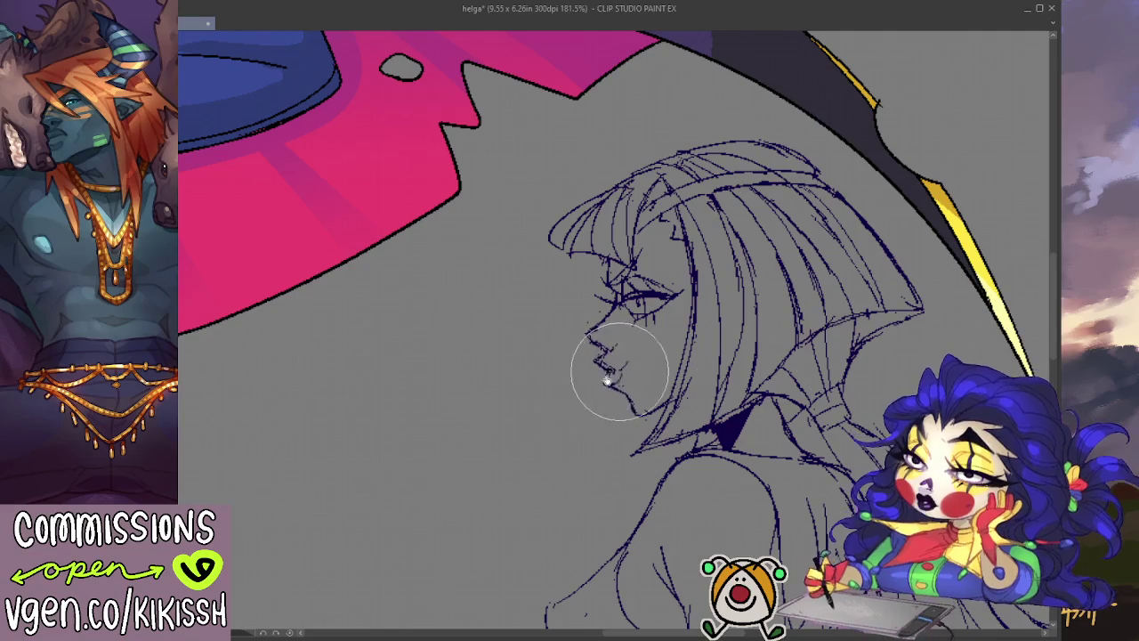
left_click_drag(608, 367, 624, 388)
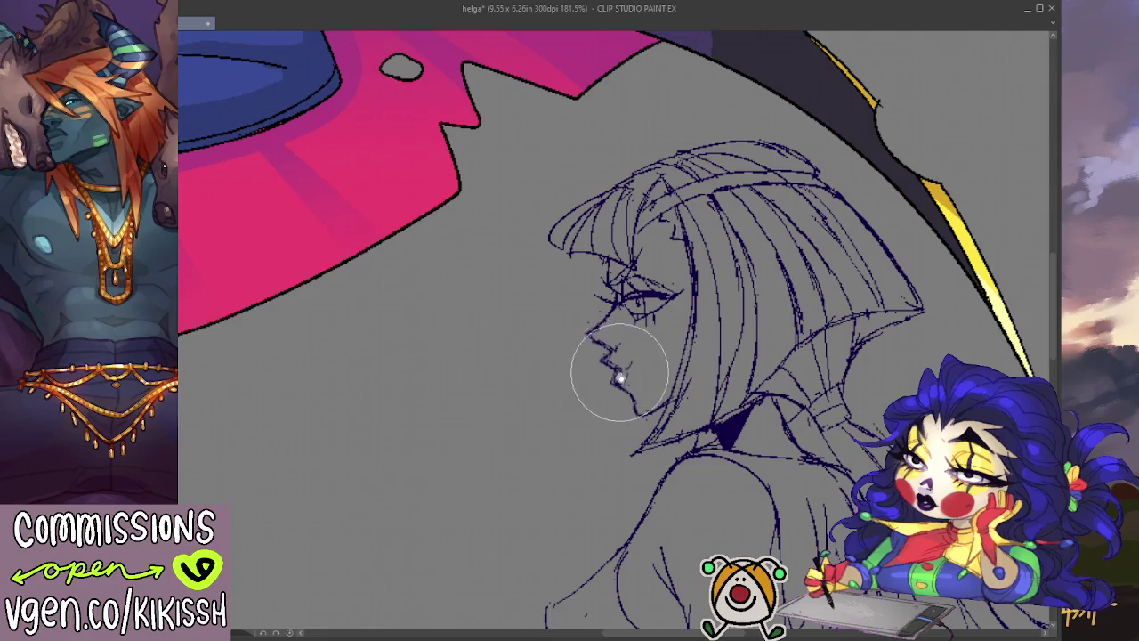
left_click_drag(532, 460, 558, 410)
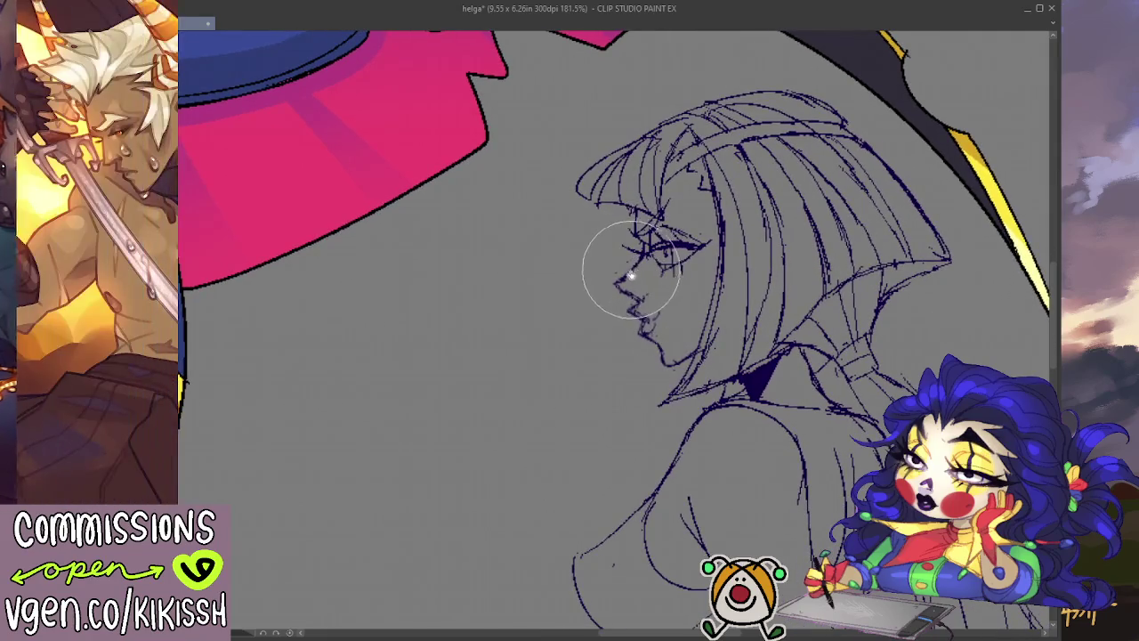
- With a smaller brush, redraw the nose and lips and fade the old face lines near the eye
key("bracketleft")
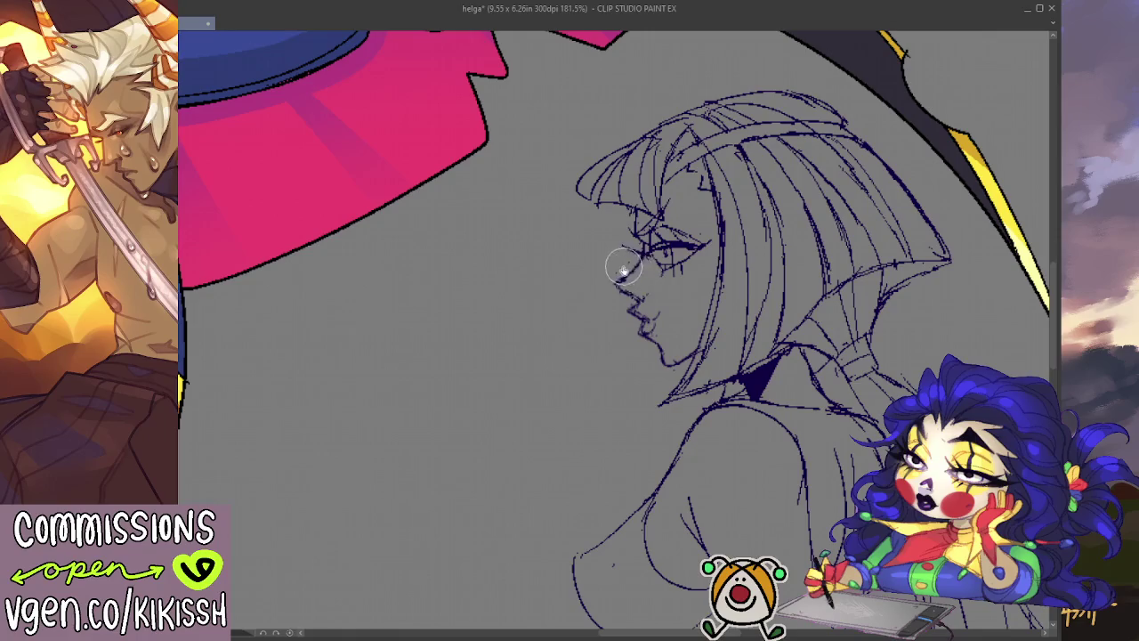
left_click_drag(623, 298, 652, 346)
left_click_drag(602, 398, 673, 355)
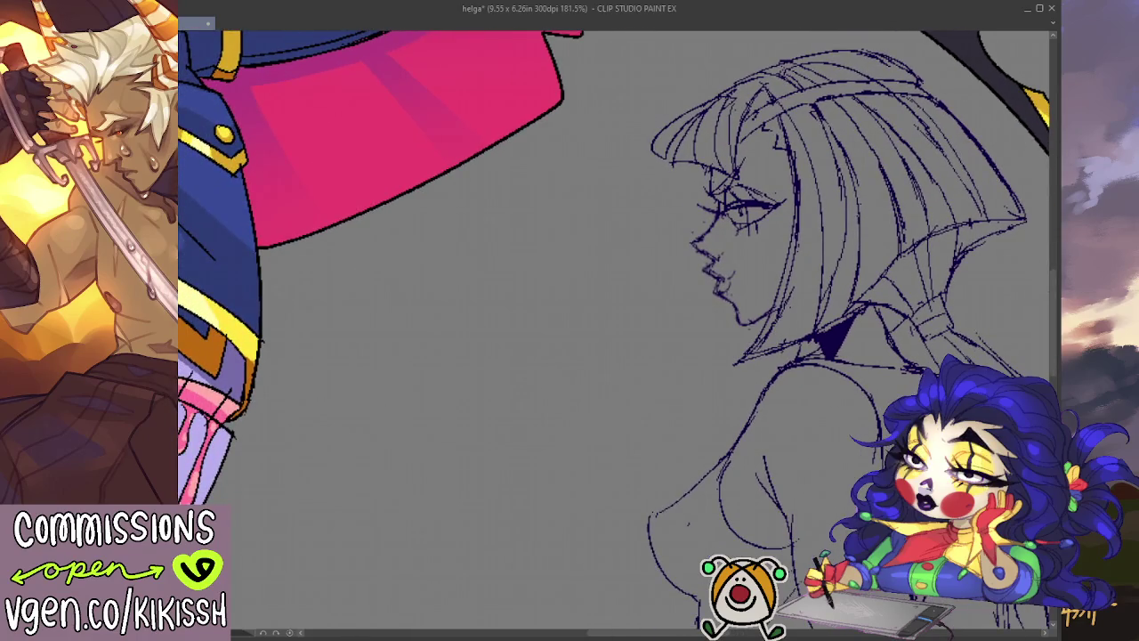
mouse_move(715, 243)
left_mouse_down()
mouse_move(732, 230)
mouse_move(709, 197)
mouse_move(770, 267)
left_mouse_up()
key("Delete")
key("ctrl+d")
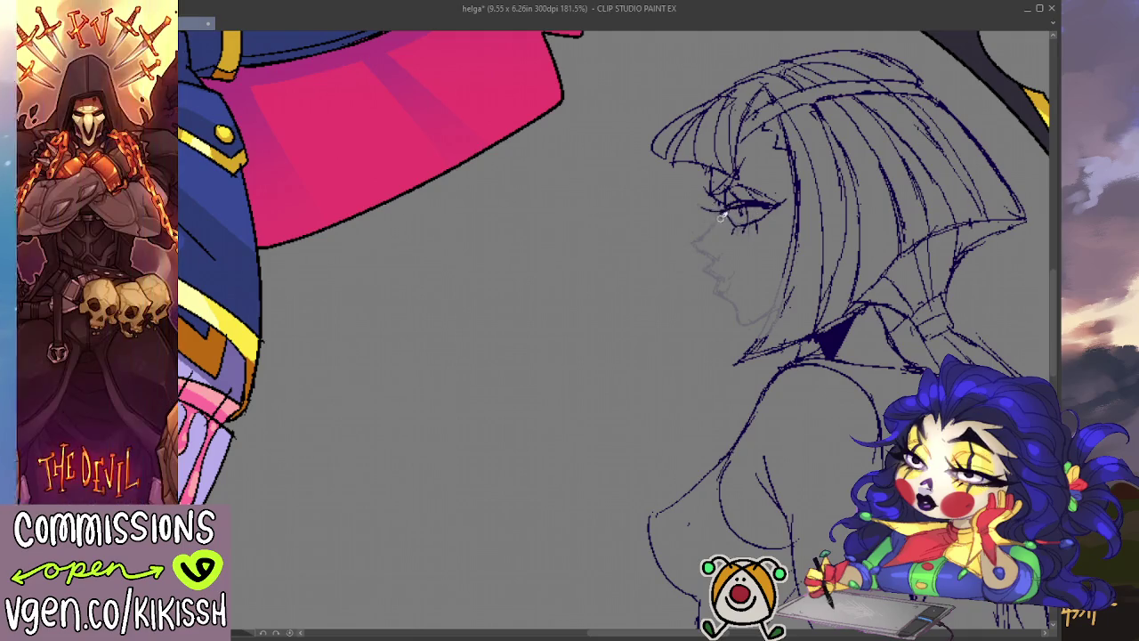
- Redraw the nose, a new jaw line from chin to neck, a darker neck line, and the mouth
mouse_move(695, 241)
left_mouse_down()
mouse_move(722, 293)
mouse_move(784, 307)
mouse_move(737, 326)
left_mouse_up()
key("ctrl+z")
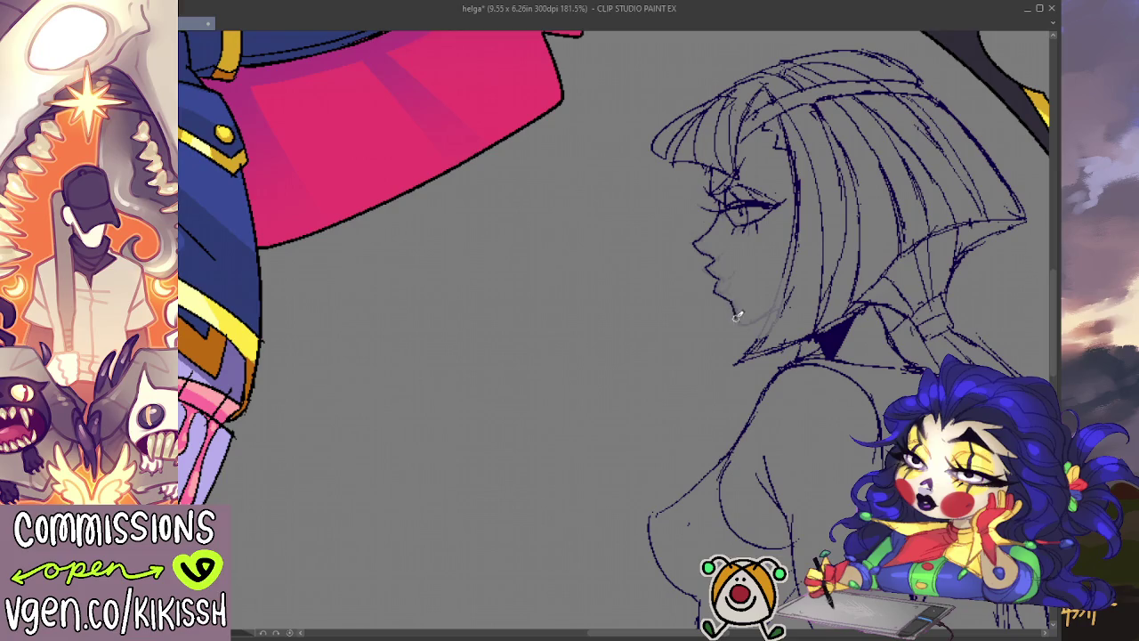
left_click_drag(736, 326, 781, 304)
left_click_drag(793, 242, 775, 307)
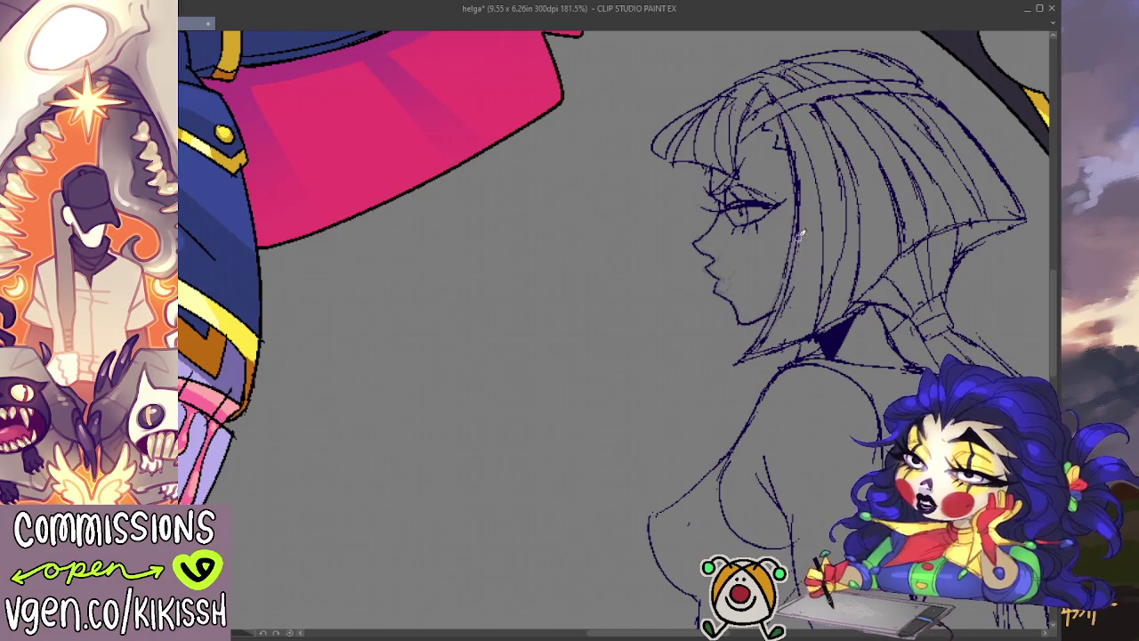
left_click_drag(788, 258, 699, 263)
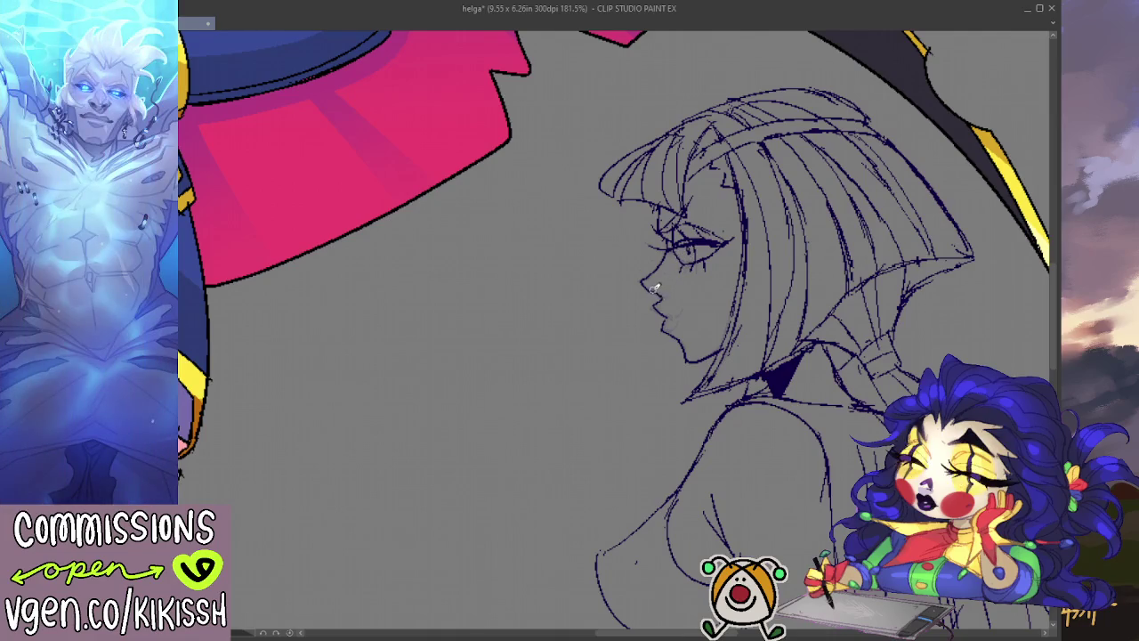
left_click_drag(665, 312, 690, 309)
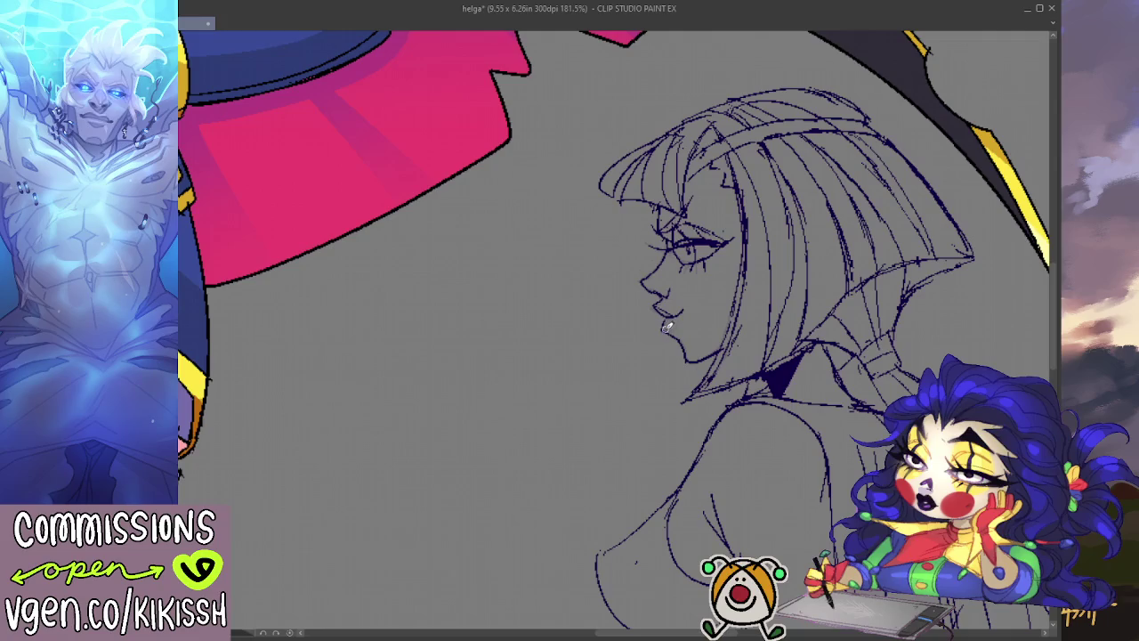
scroll(710, 260, "down", 2)
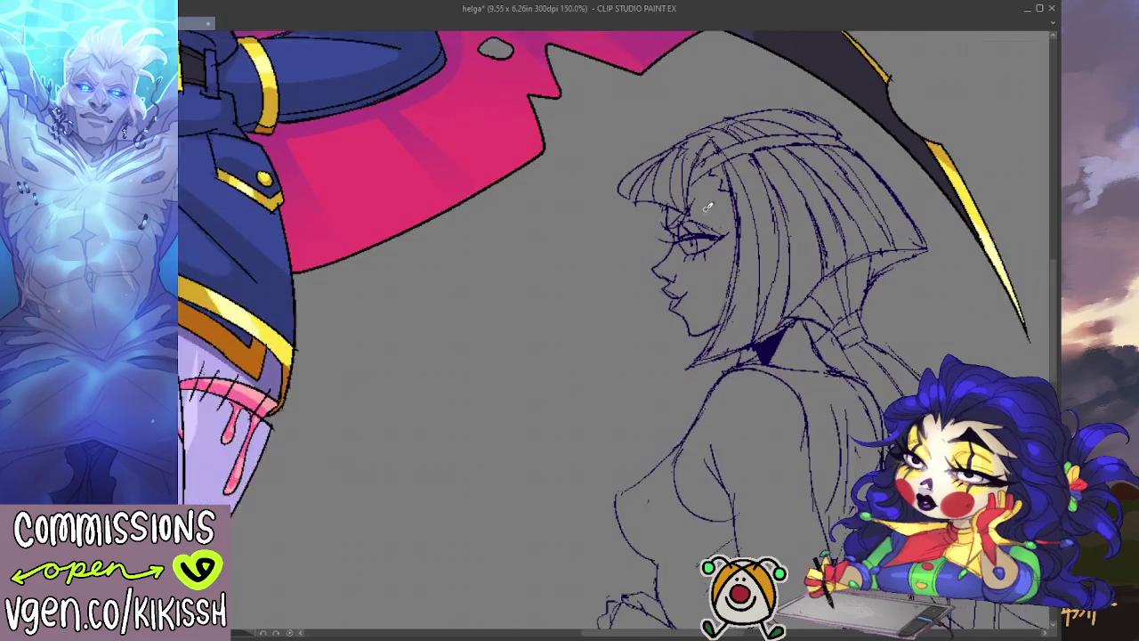
- Zoom and pan around the back-view sketch to review its lines beside the painted Helga
scroll(721, 285, "down", 1)
scroll(734, 312, "down", 1)
scroll(739, 331, "down", 1)
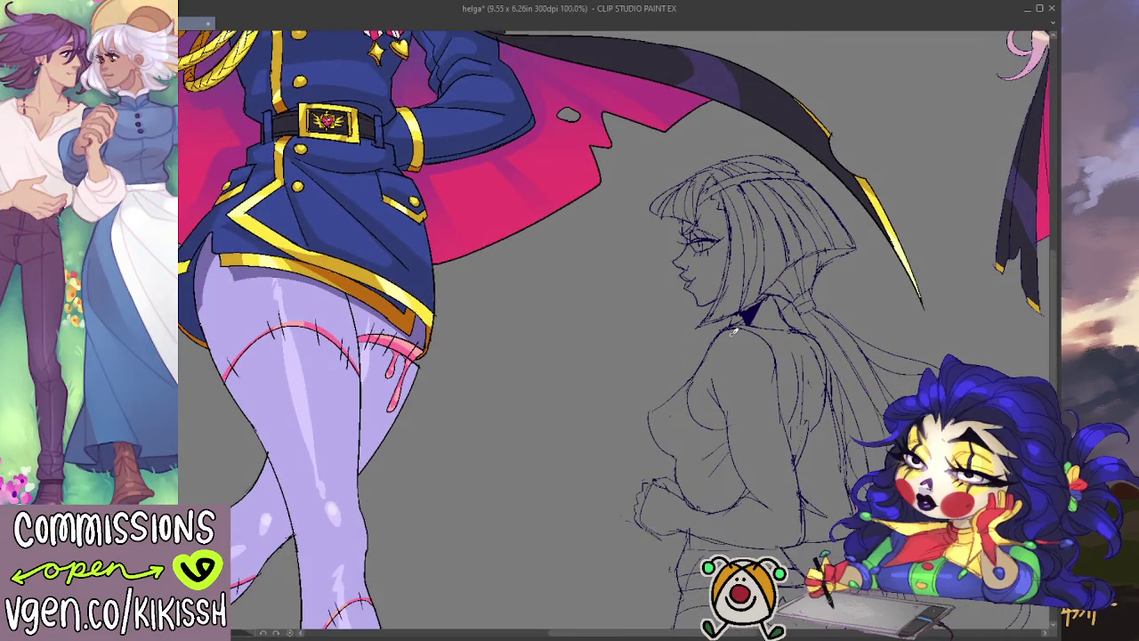
scroll(734, 331, "up", 1)
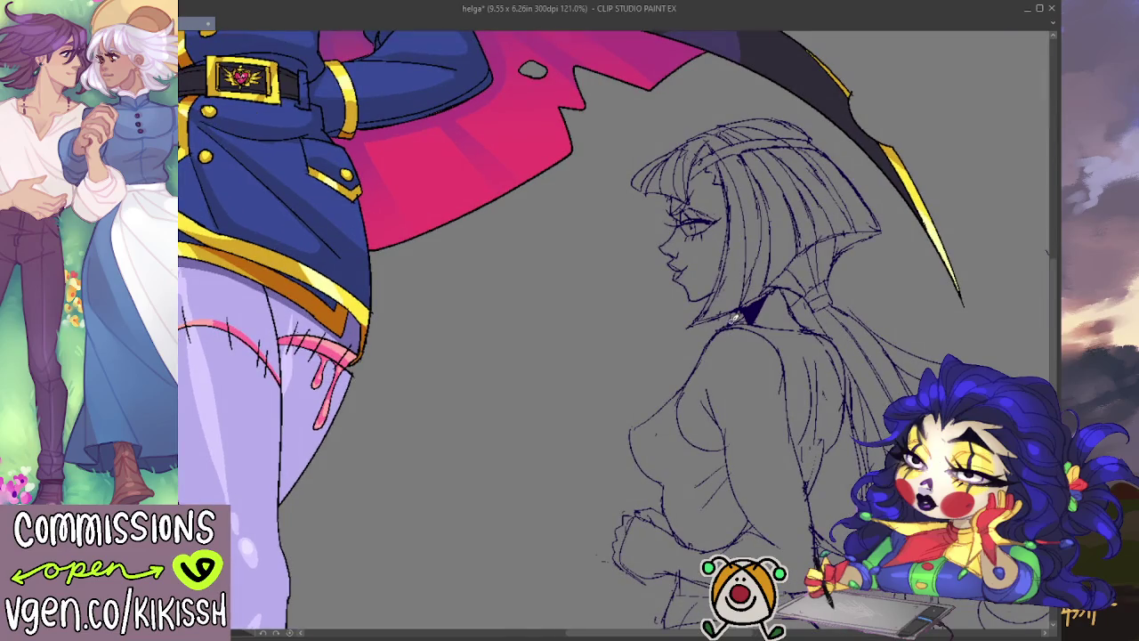
scroll(735, 319, "down", 1)
scroll(738, 347, "down", 1)
scroll(738, 374, "down", 1)
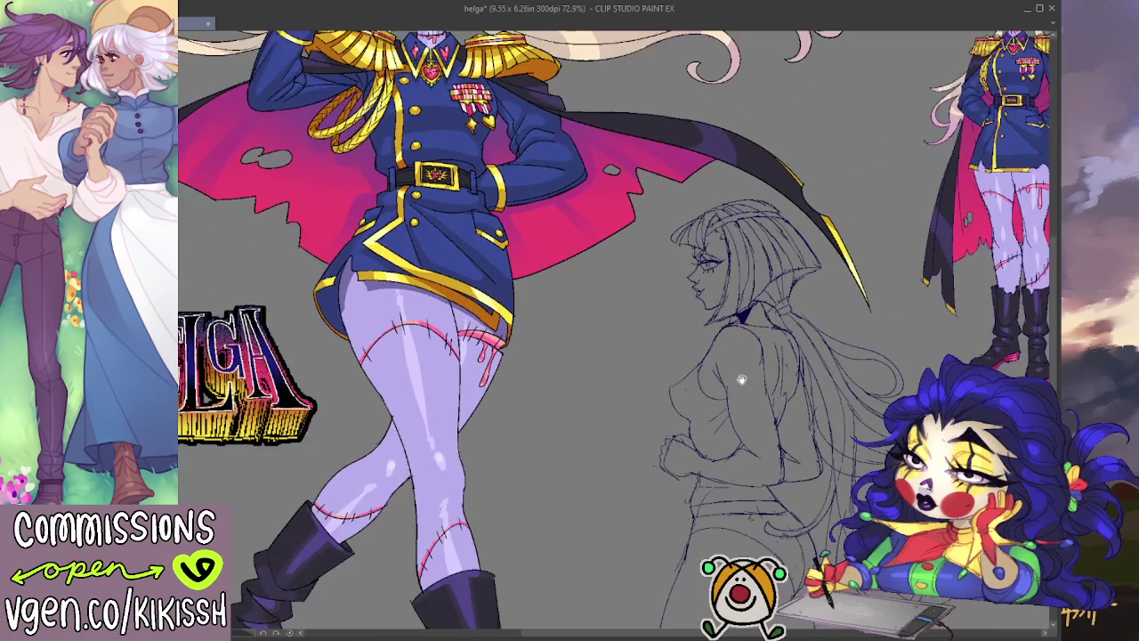
scroll(726, 325, "down", 1)
left_click_drag(719, 331, 689, 339)
scroll(712, 267, "up", 1)
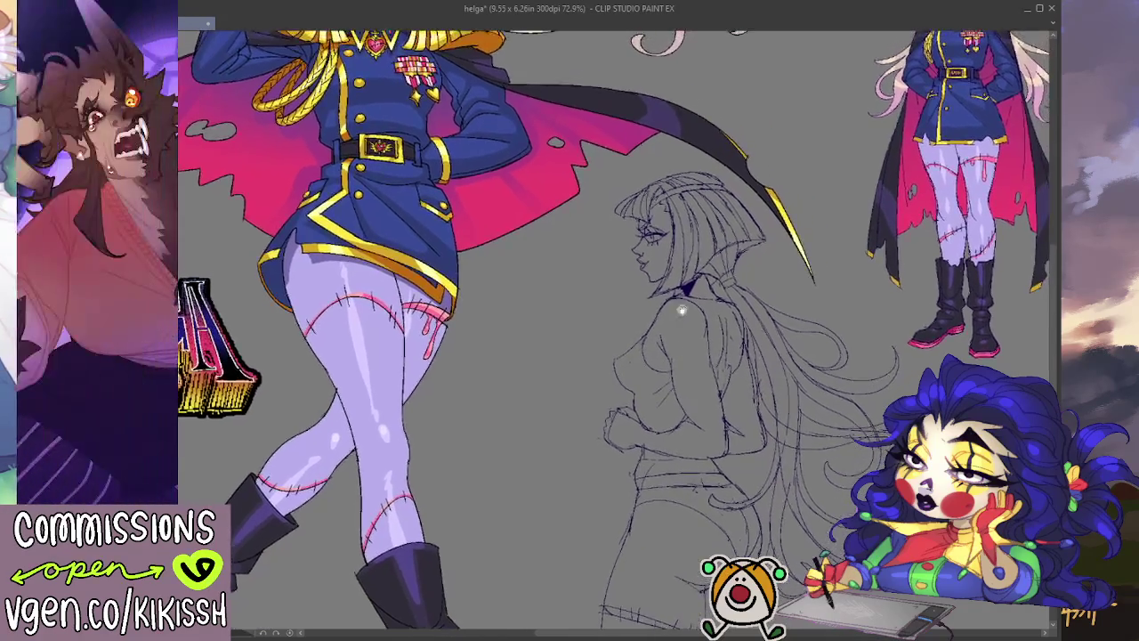
scroll(750, 189, "up", 1)
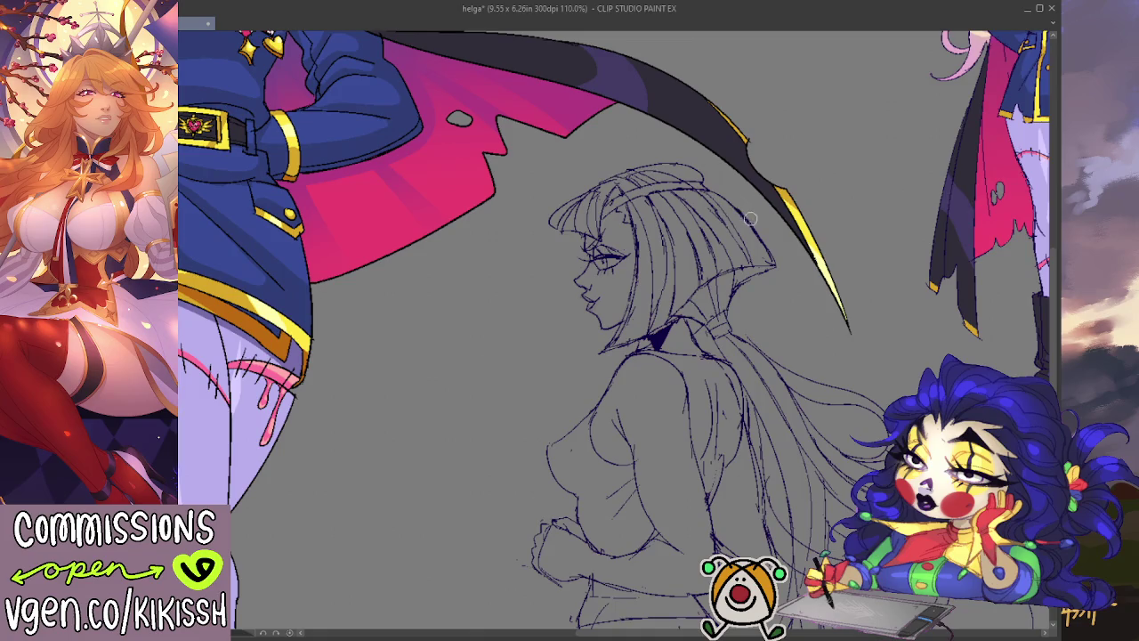
scroll(767, 232, "down", 3)
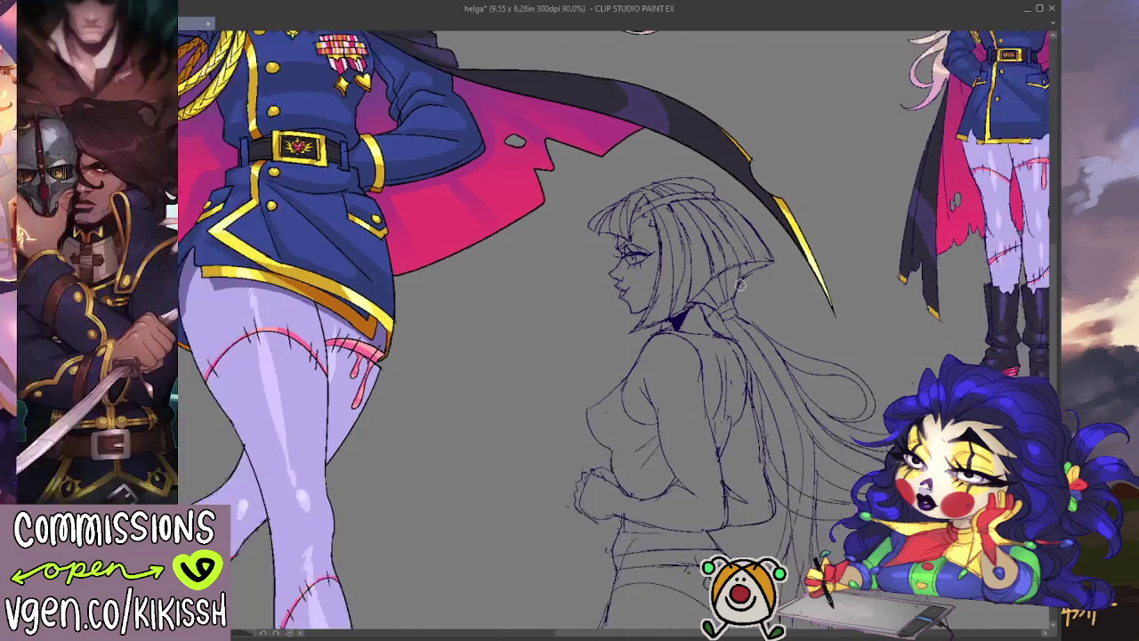
scroll(693, 325, "up", 1)
scroll(622, 401, "up", 1)
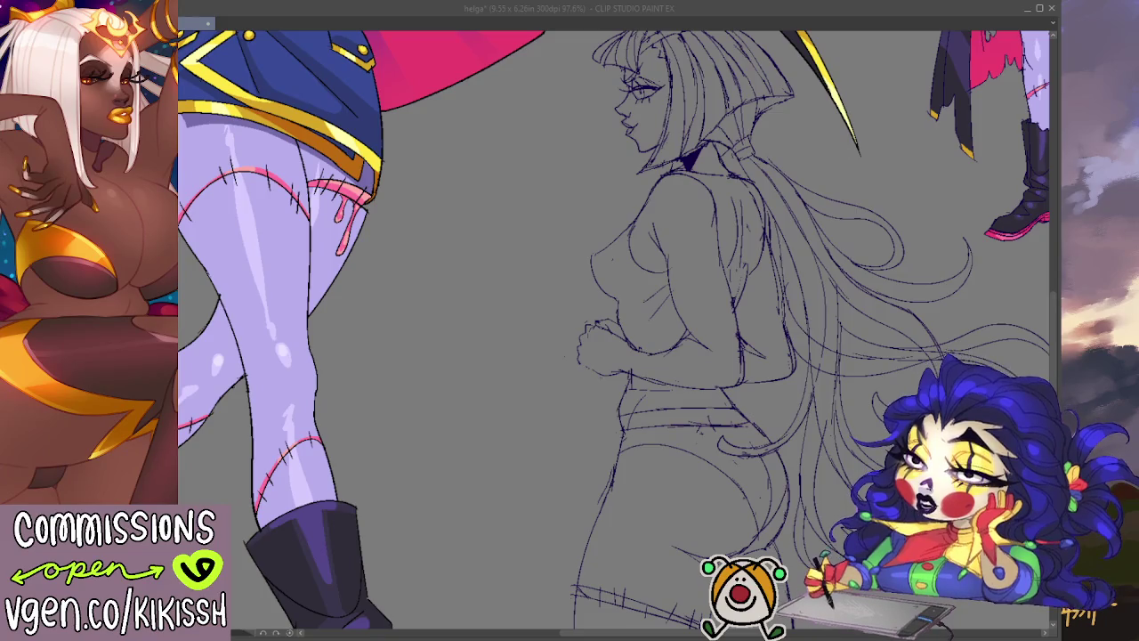
scroll(710, 345, "down", 2)
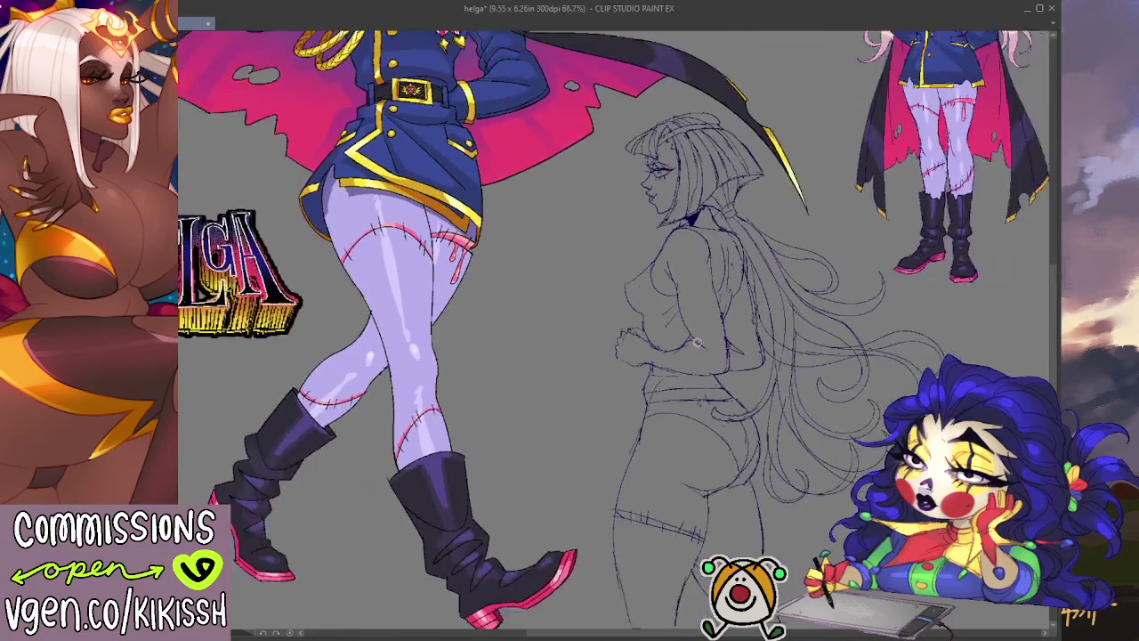
- Zoom in on the back-view figure's neck and paint a dark collar there with a dark brush
scroll(738, 342, "down", 1)
scroll(773, 339, "up", 1)
scroll(774, 361, "up", 1)
scroll(761, 367, "up", 1)
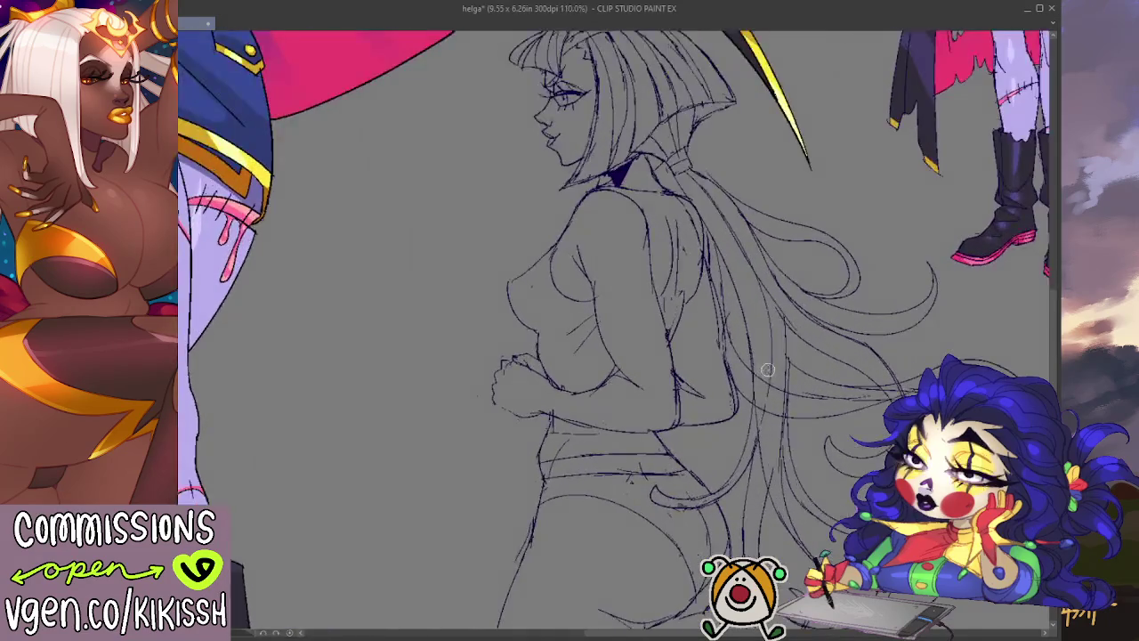
scroll(751, 353, "up", 2)
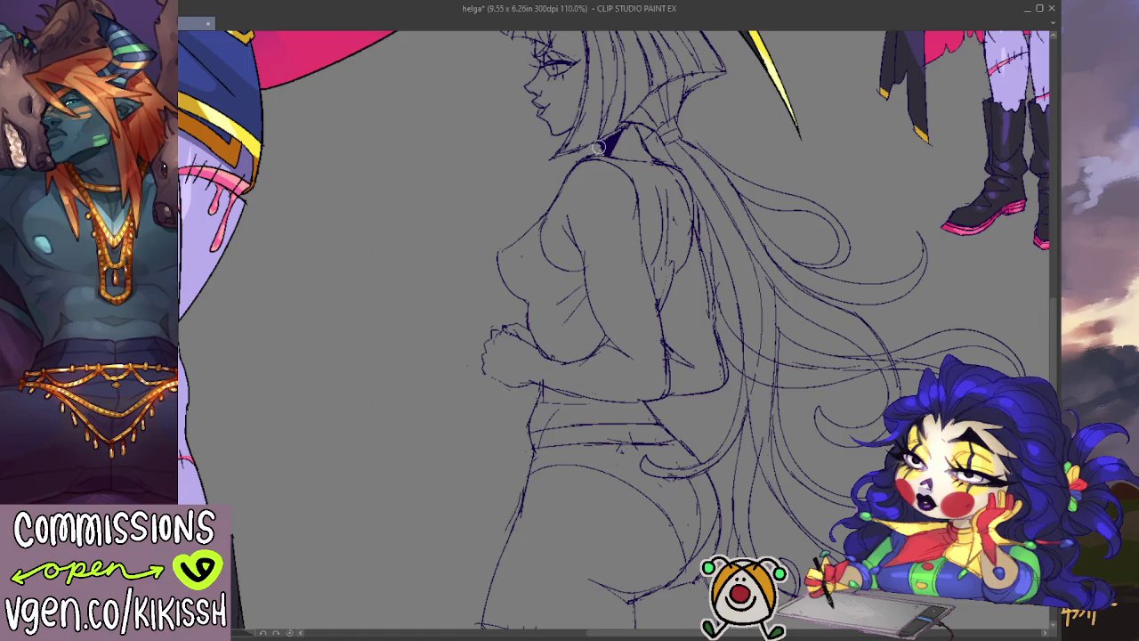
mouse_move(608, 144)
left_mouse_down()
mouse_move(593, 142)
mouse_move(611, 151)
mouse_move(631, 237)
left_mouse_up()
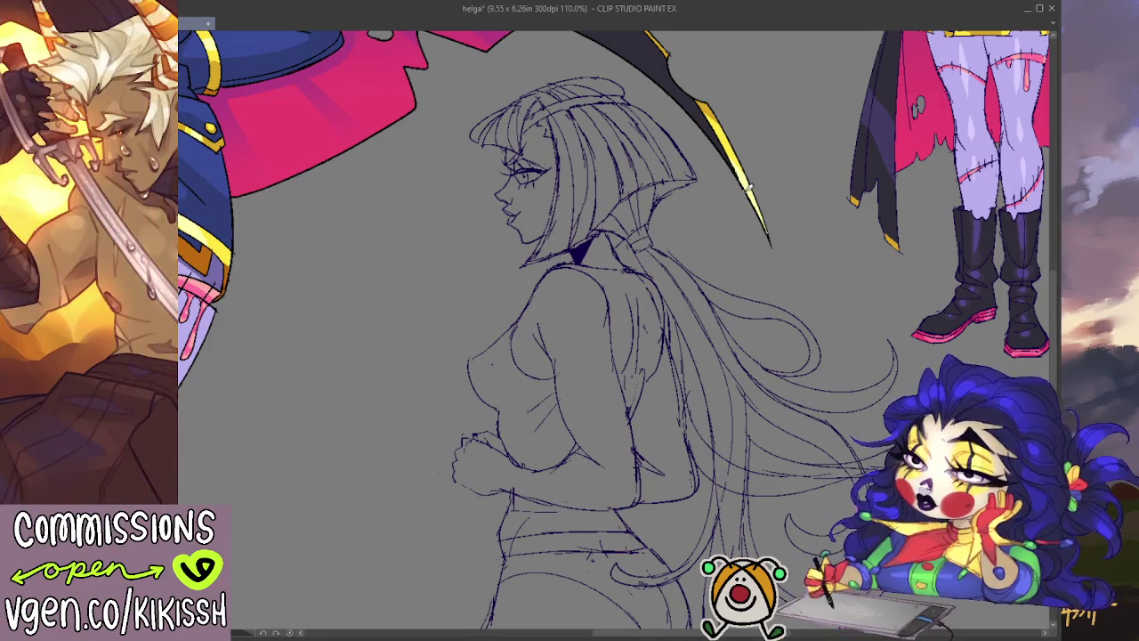
scroll(730, 283, "down", 5)
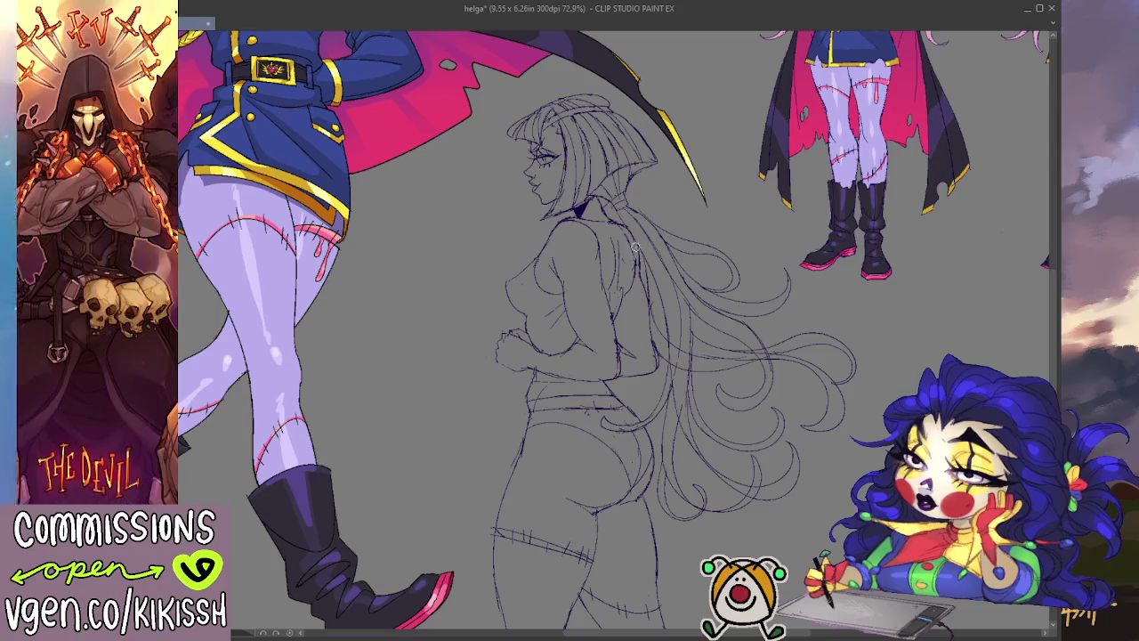
mouse_move(789, 243)
left_mouse_down()
mouse_move(796, 211)
mouse_move(832, 207)
mouse_move(803, 198)
left_mouse_up()
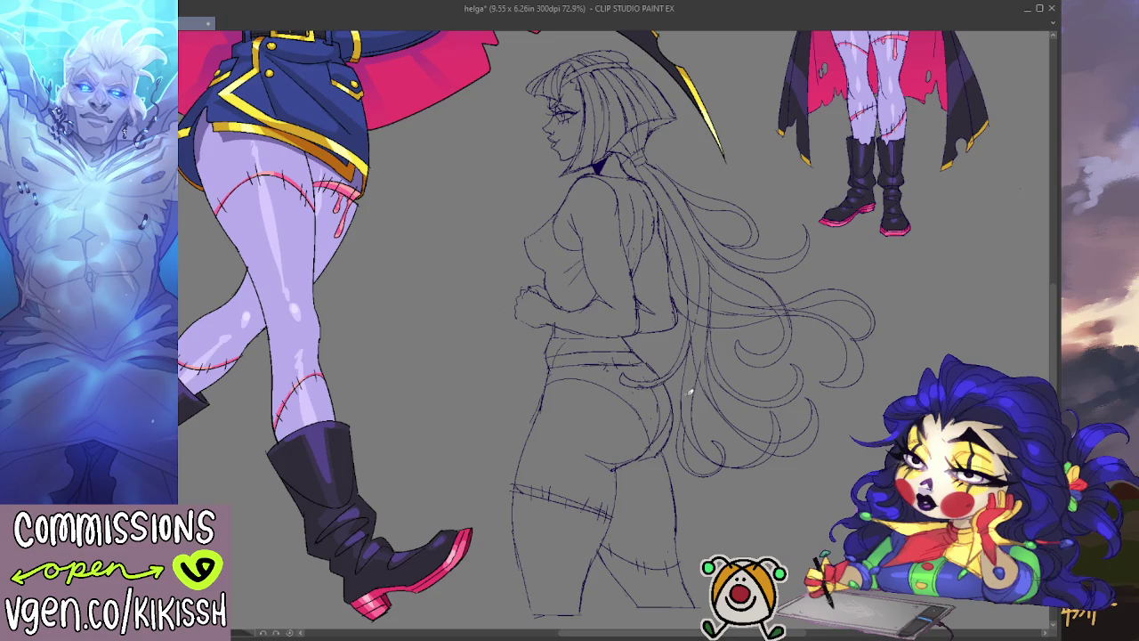
mouse_move(679, 358)
left_mouse_down()
mouse_move(685, 390)
mouse_move(682, 315)
left_mouse_up()
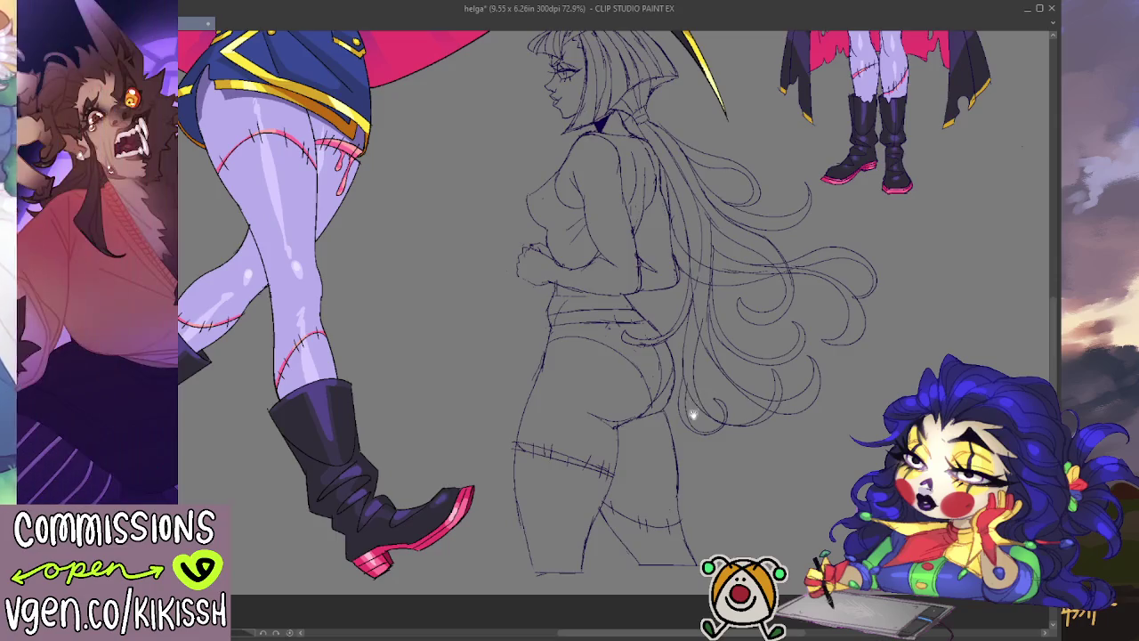
scroll(693, 414, "up", 3)
scroll(622, 392, "up", 2)
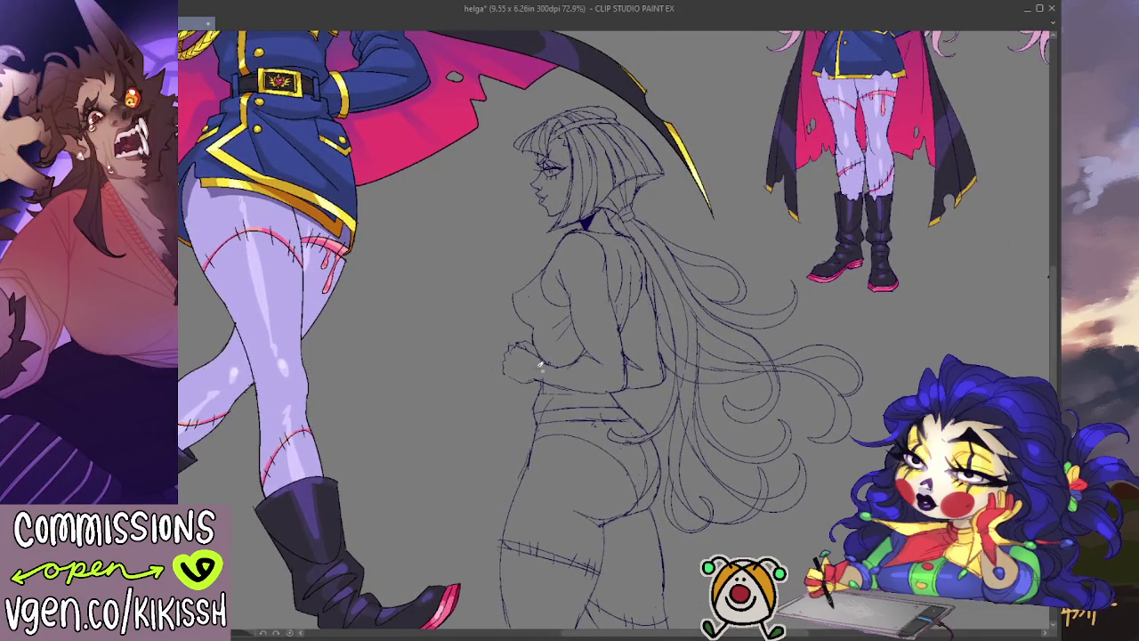
- Fill the figure with light grey and select the hair strands and figure outline
left_click(587, 293)
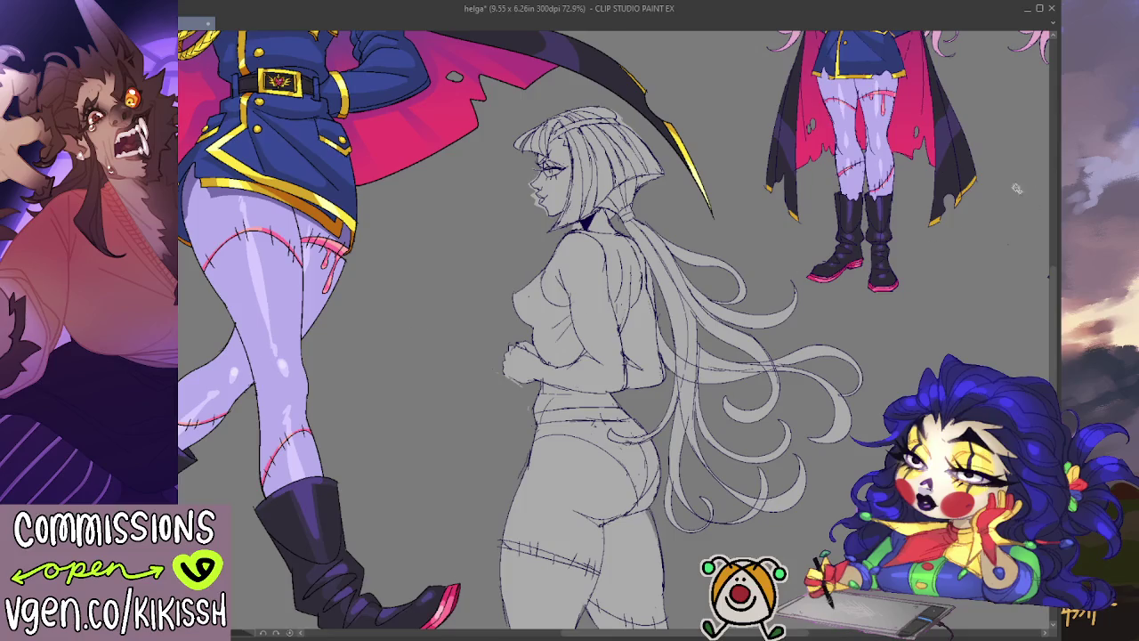
scroll(697, 331, "down", 2)
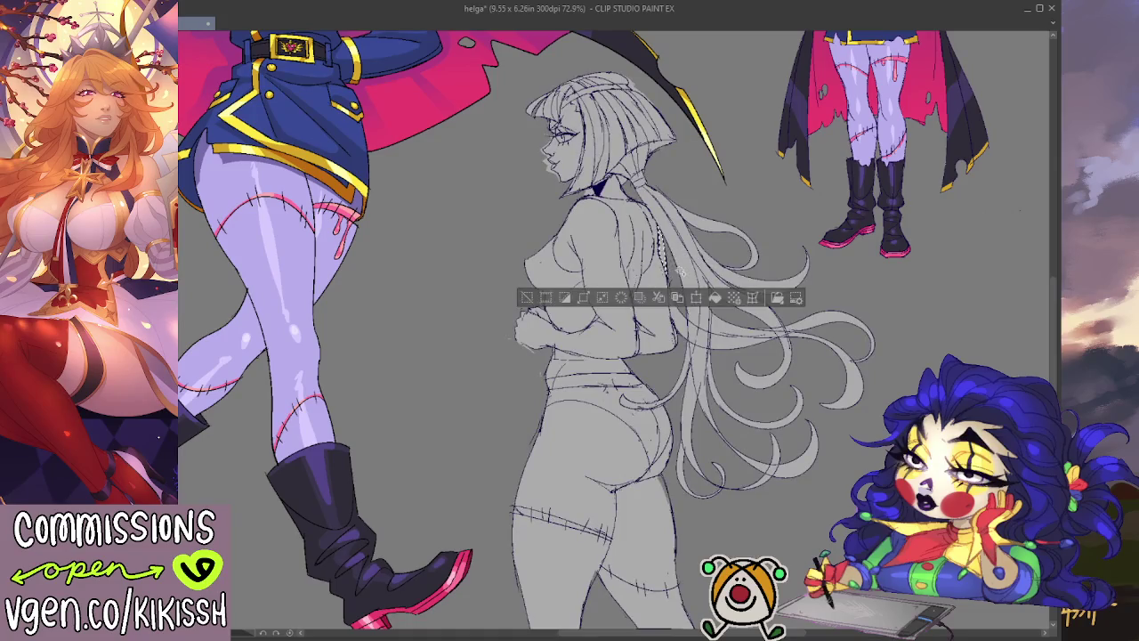
left_click_drag(681, 270, 732, 257)
left_click(782, 263)
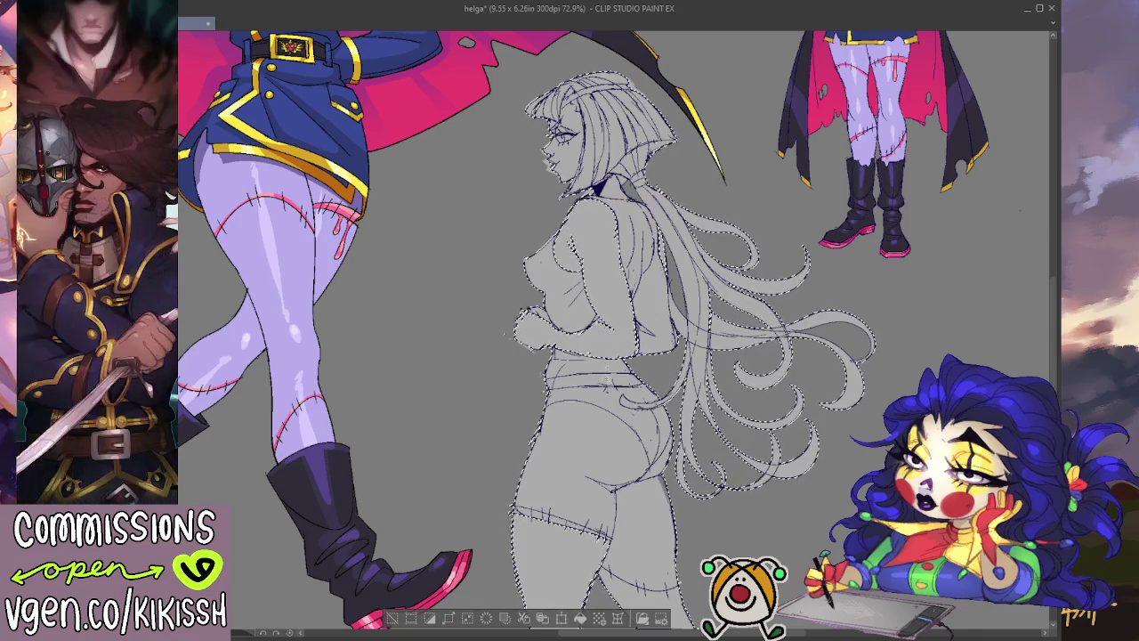
- Lasso the lower leg below the stitched hem into the figure selection, then deselect
scroll(580, 327, "down", 3)
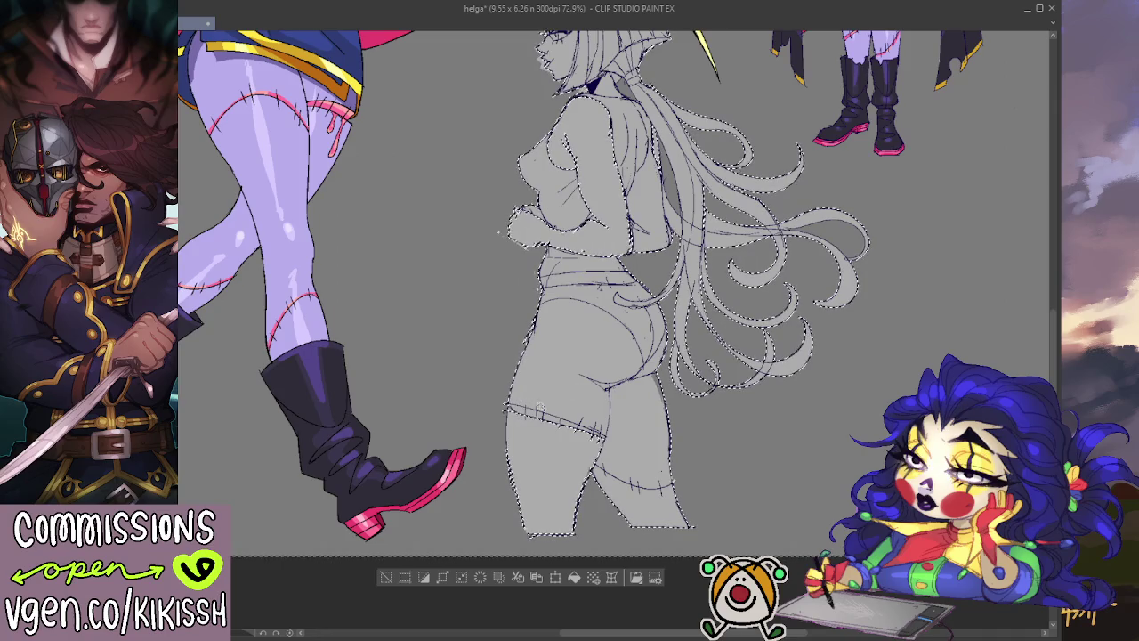
scroll(481, 400, "up", 2)
scroll(480, 401, "up", 2)
scroll(490, 405, "up", 2)
scroll(498, 409, "up", 2)
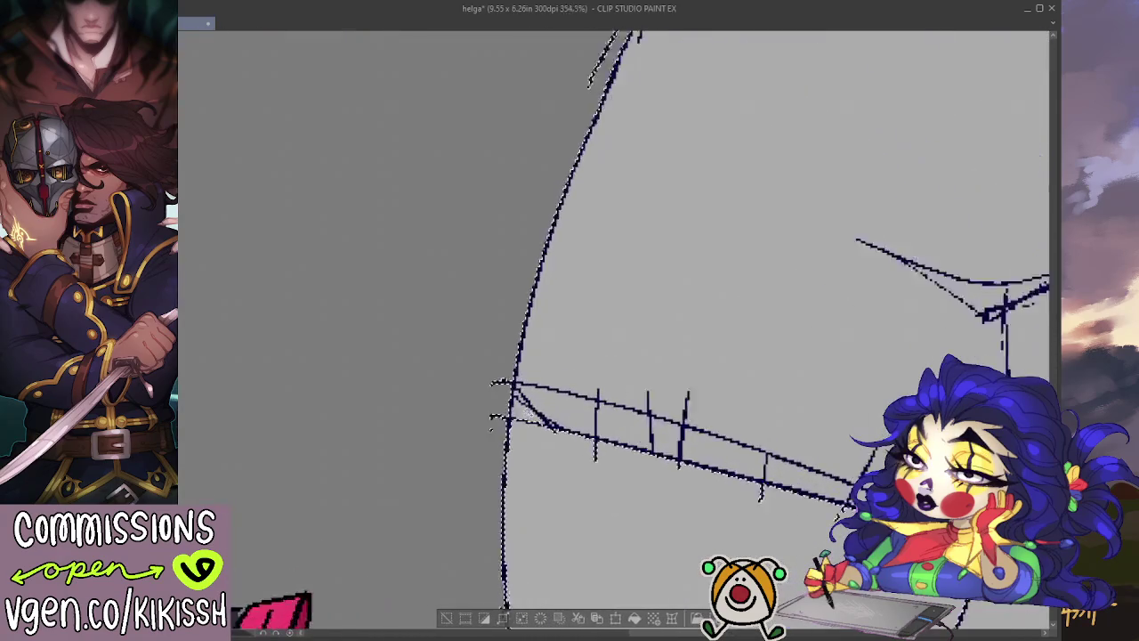
scroll(584, 392, "down", 2)
scroll(584, 391, "down", 2)
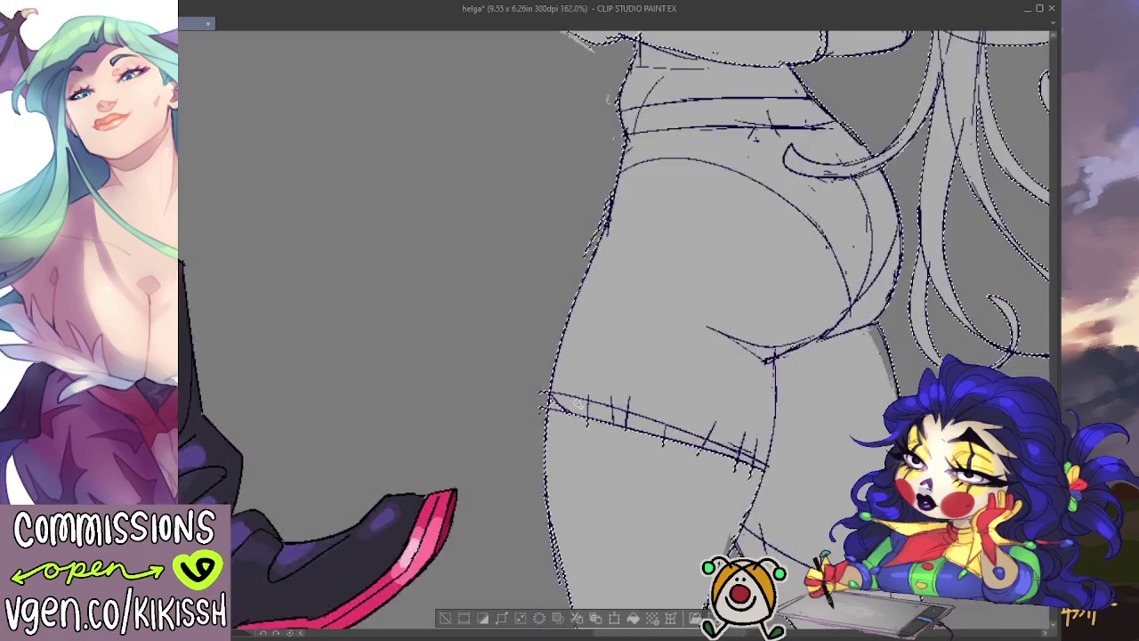
scroll(628, 356, "down", 1)
scroll(627, 356, "down", 1)
scroll(627, 356, "down", 1)
left_click_drag(481, 411, 614, 419)
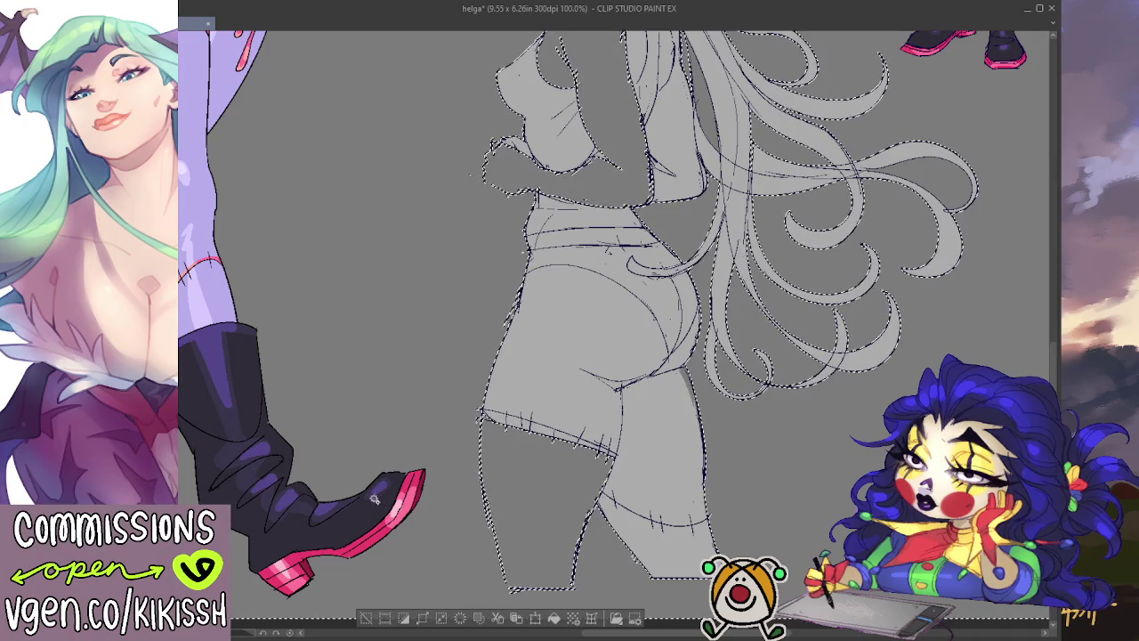
left_click_drag(481, 414, 520, 229)
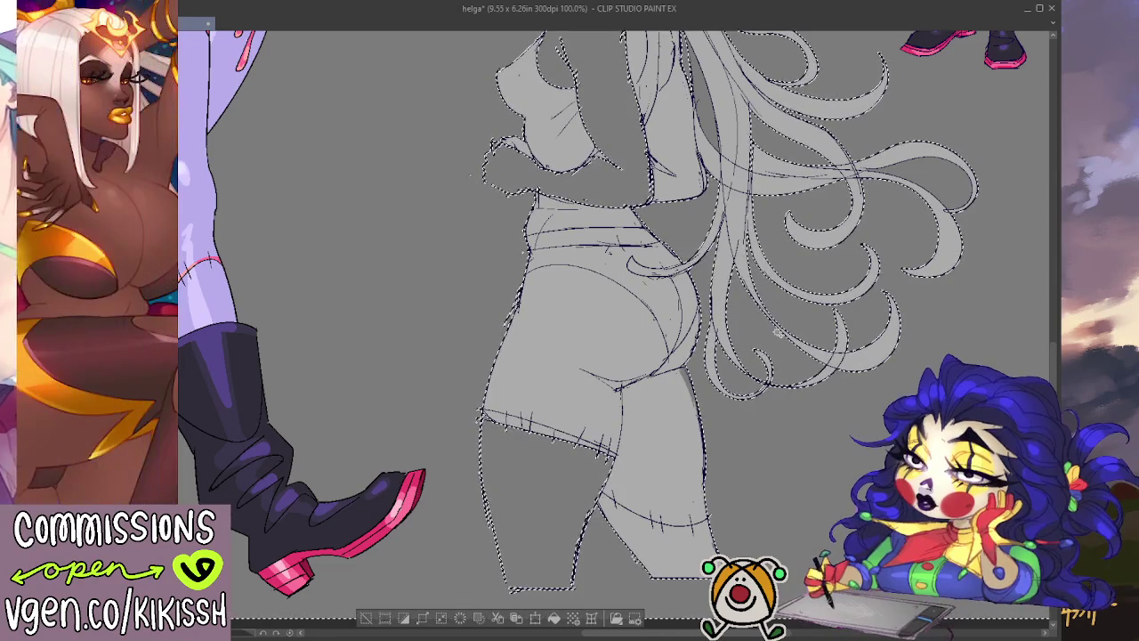
key("ctrl+d")
- Reselect the figure silhouette, trim the hands and upper torso from it, and deselect
left_click_drag(770, 297, 771, 361)
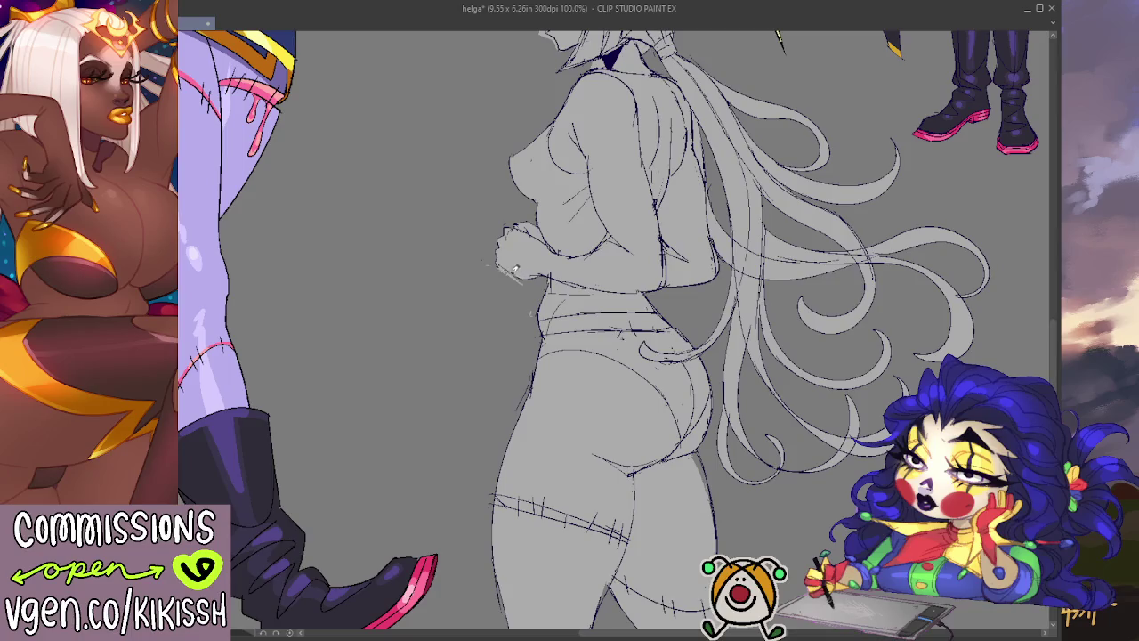
left_click_drag(552, 495, 521, 388)
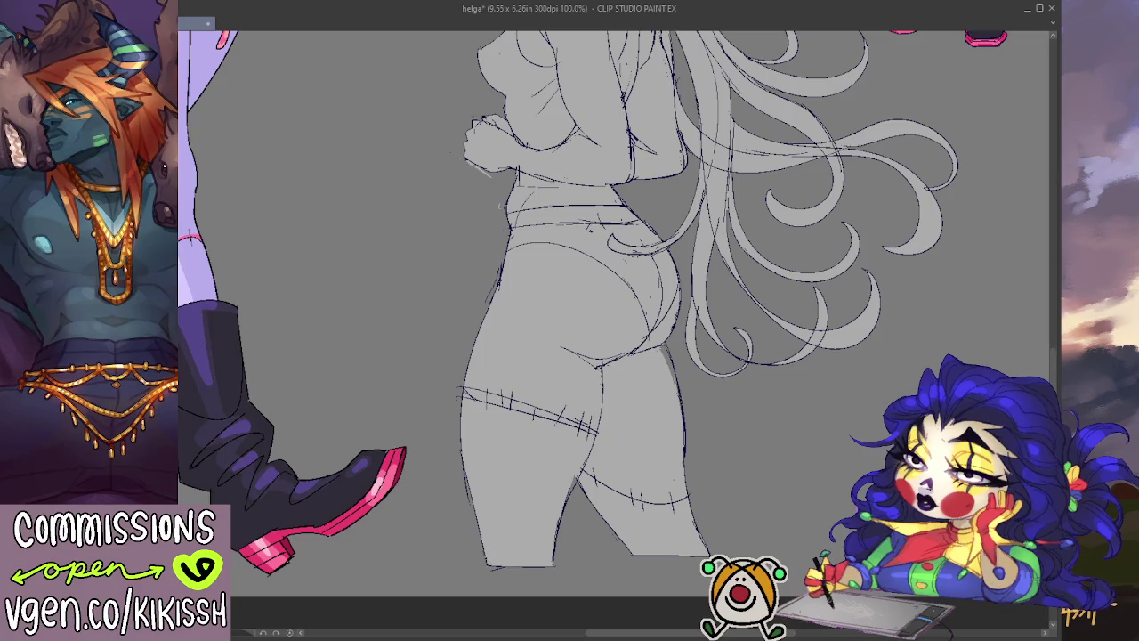
left_click(584, 541)
left_click_drag(765, 261, 723, 435)
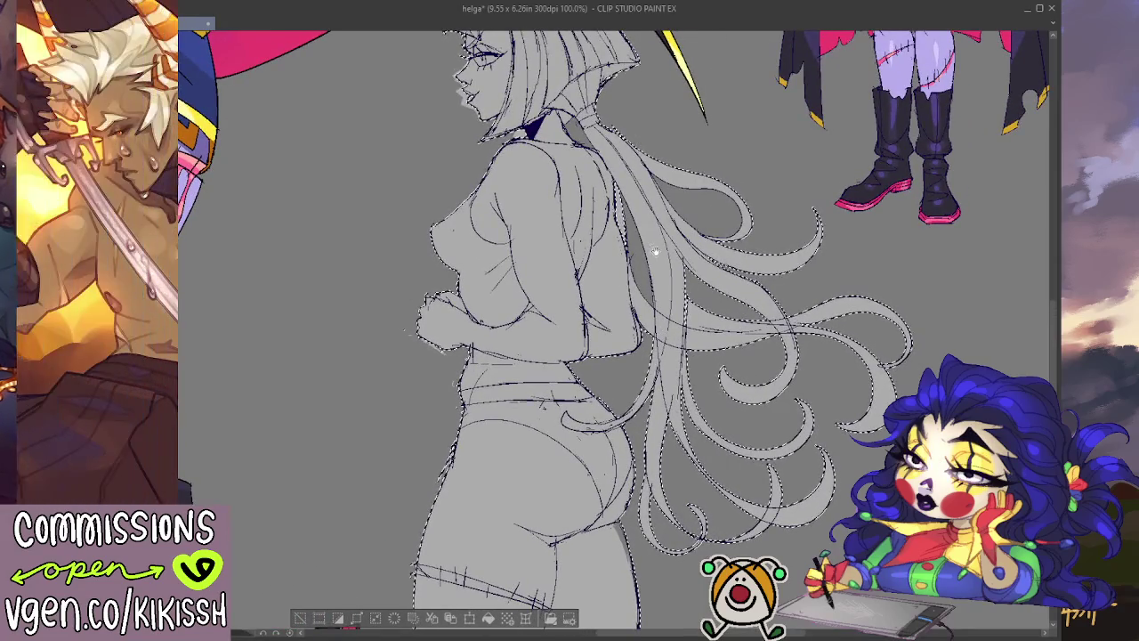
left_click_drag(738, 271, 756, 352)
mouse_move(568, 286)
left_mouse_down()
mouse_move(593, 350)
mouse_move(579, 196)
left_mouse_up()
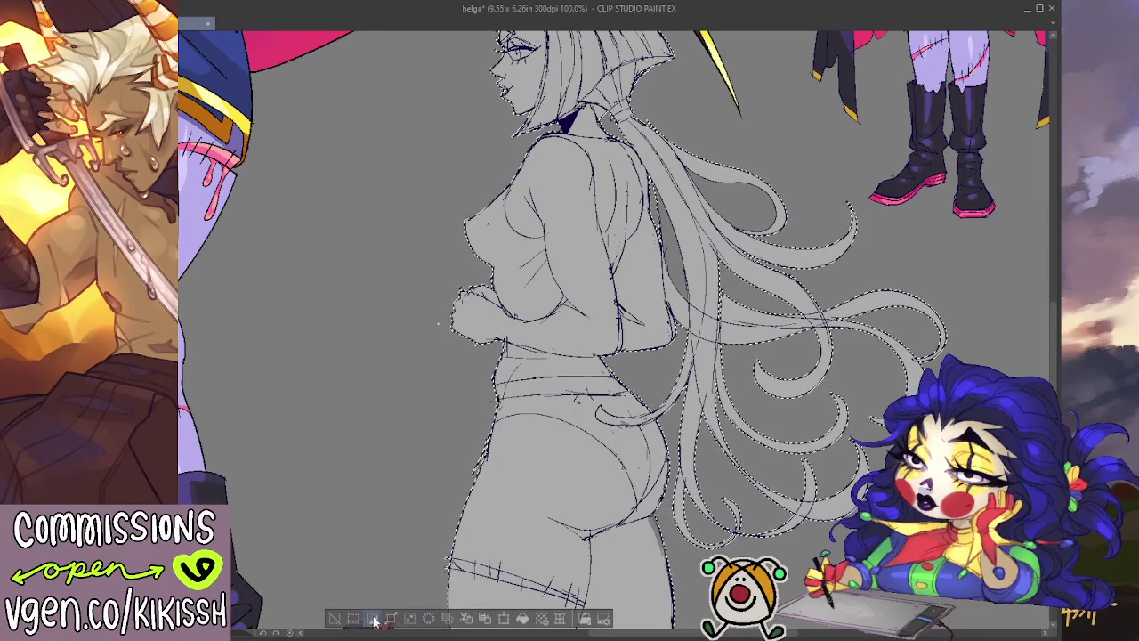
left_click_drag(485, 445, 554, 462)
key("ctrl+d")
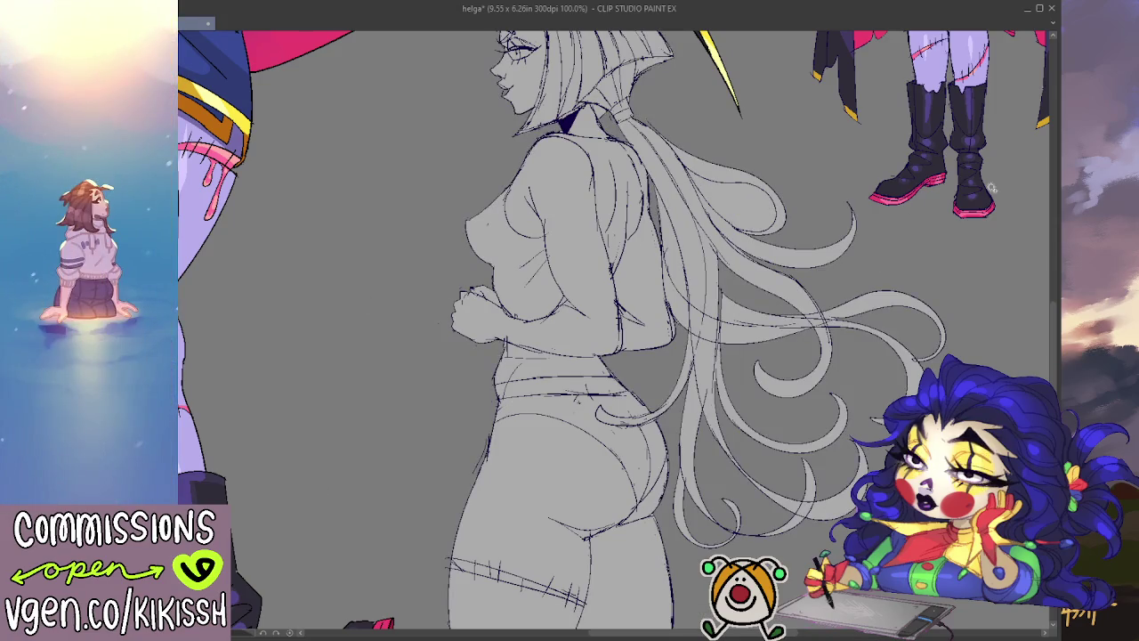
left_click(761, 223)
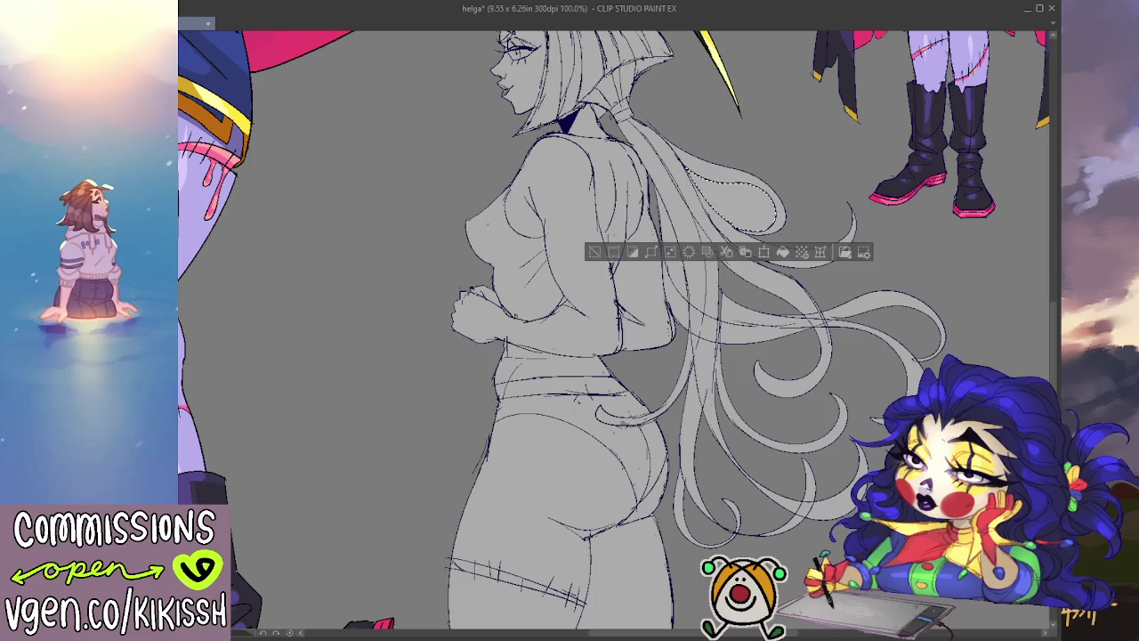
key("ctrl+d")
mouse_move(461, 295)
left_mouse_down()
mouse_move(462, 389)
mouse_move(570, 267)
mouse_move(700, 337)
mouse_move(704, 384)
left_mouse_up()
scroll(503, 394, "down", 2)
scroll(569, 267, "down", 1)
scroll(701, 337, "down", 2)
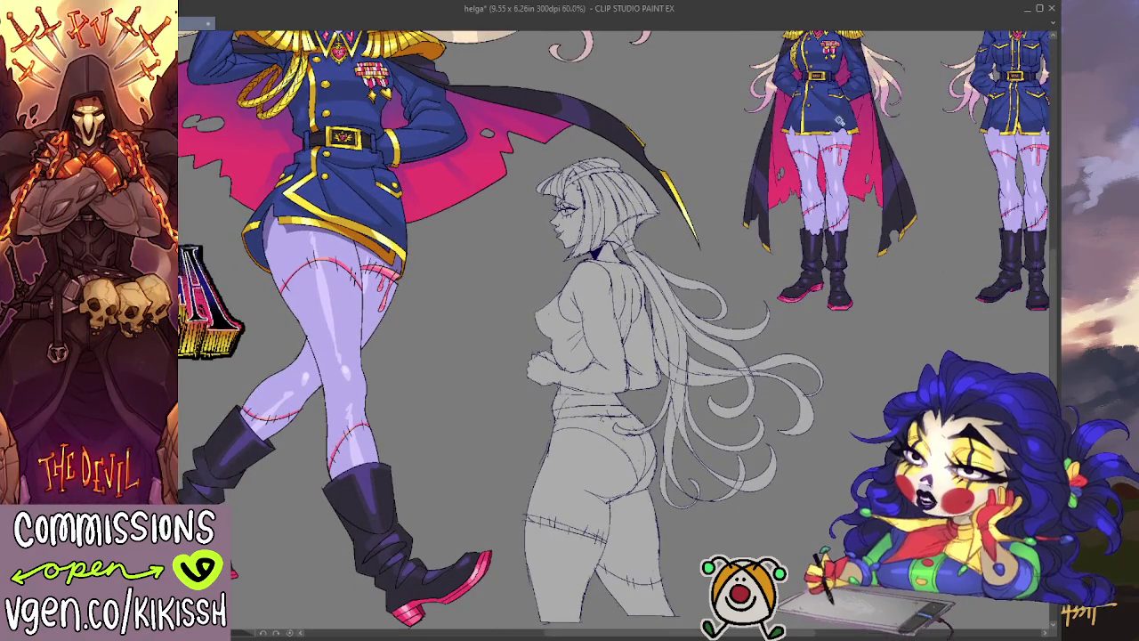
mouse_move(683, 344)
left_mouse_down()
mouse_move(705, 515)
mouse_move(547, 277)
mouse_move(548, 289)
left_mouse_up()
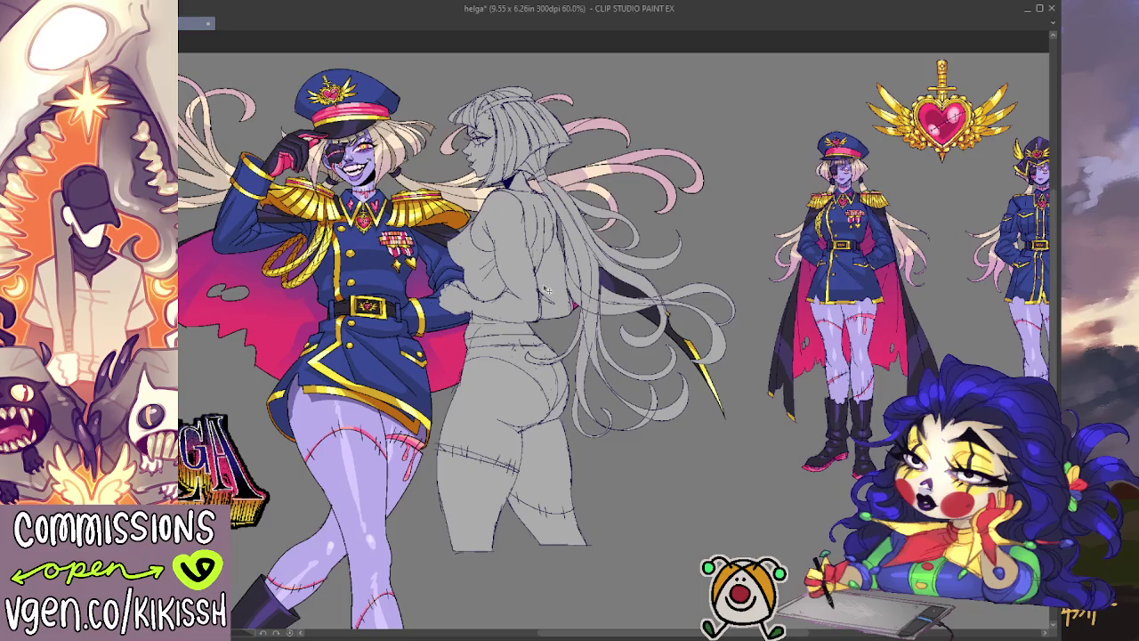
left_click_drag(547, 290, 547, 292)
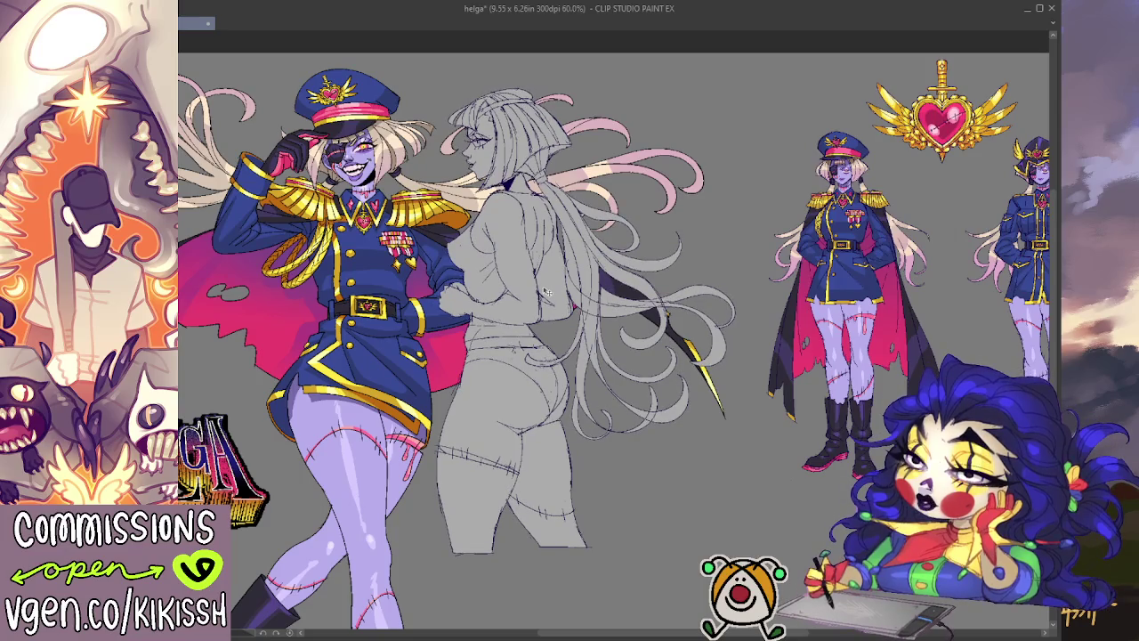
scroll(545, 291, "down", 3)
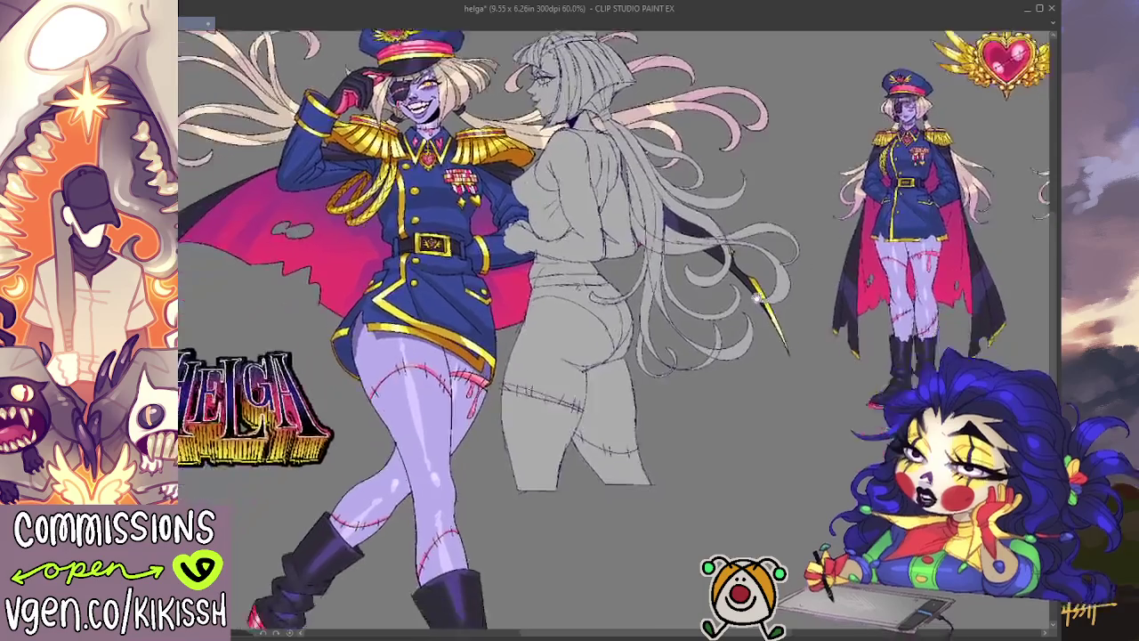
scroll(545, 292, "up", 2)
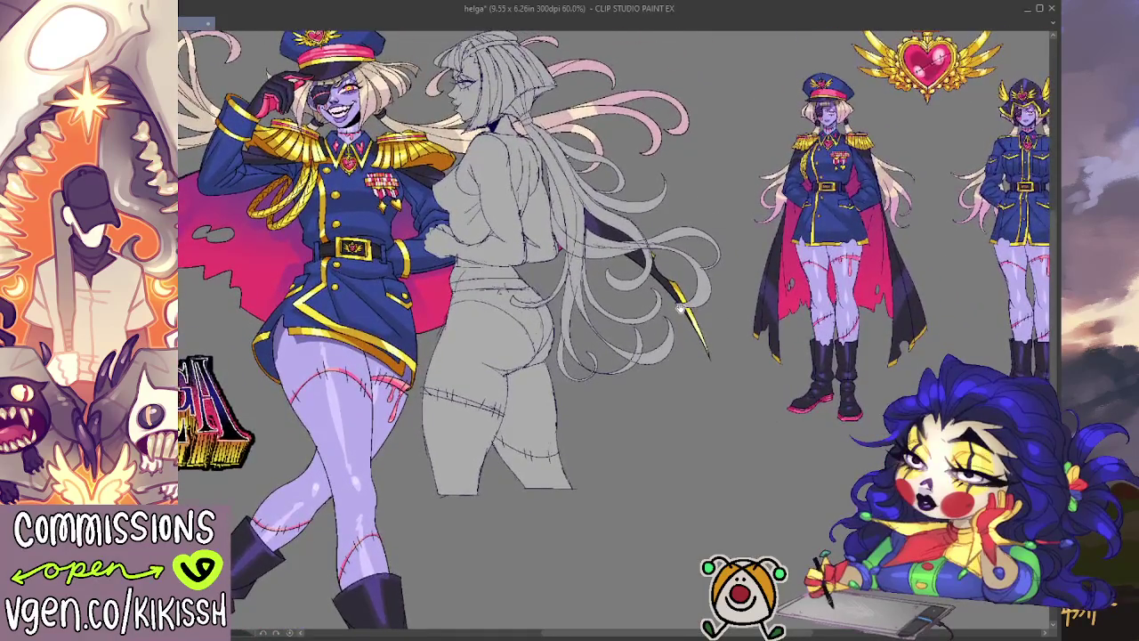
left_click_drag(679, 307, 629, 232)
mouse_move(465, 348)
left_mouse_down()
mouse_move(552, 499)
mouse_move(541, 507)
left_mouse_up()
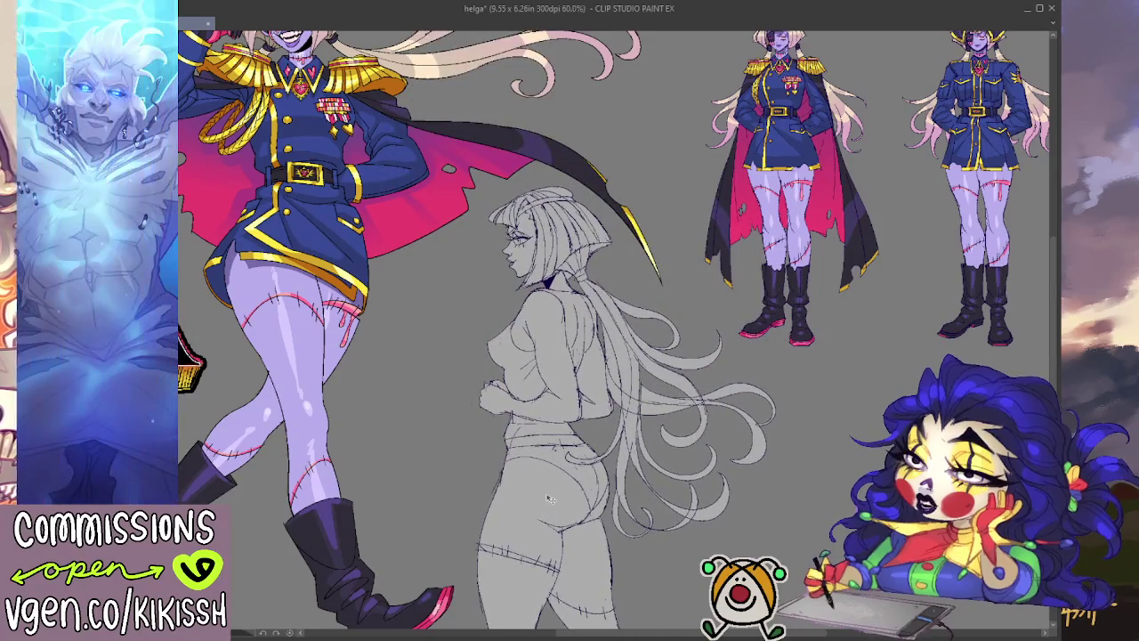
scroll(621, 458, "down", 1)
scroll(620, 457, "down", 4)
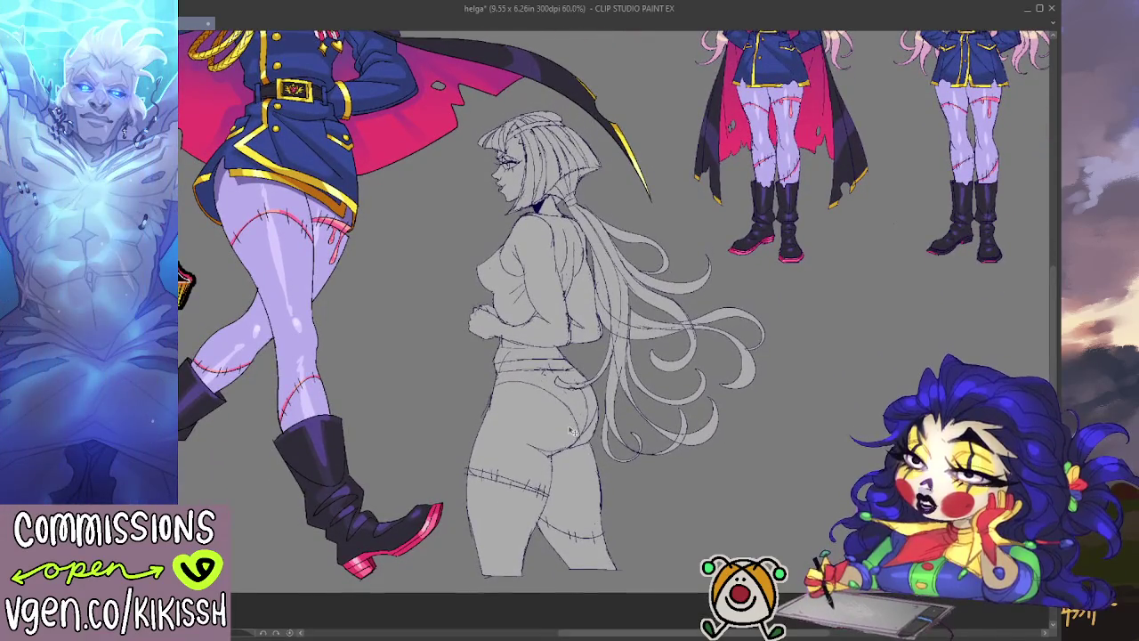
scroll(677, 402, "up", 2)
scroll(677, 402, "up", 2)
scroll(659, 396, "up", 1)
scroll(623, 382, "down", 3)
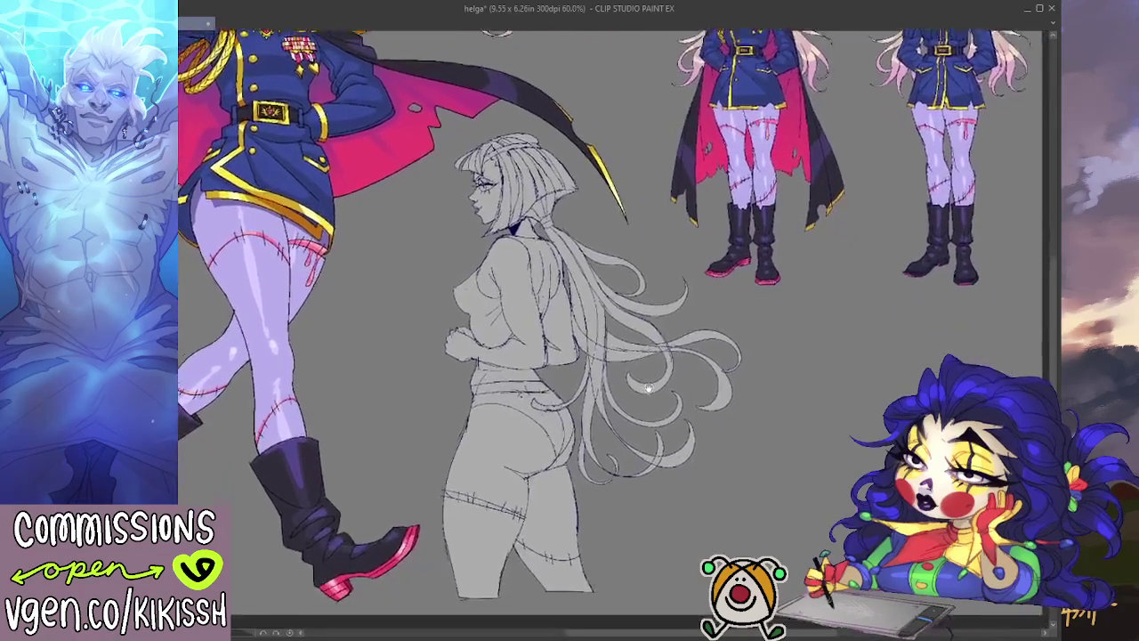
scroll(581, 368, "down", 1)
scroll(511, 370, "up", 1)
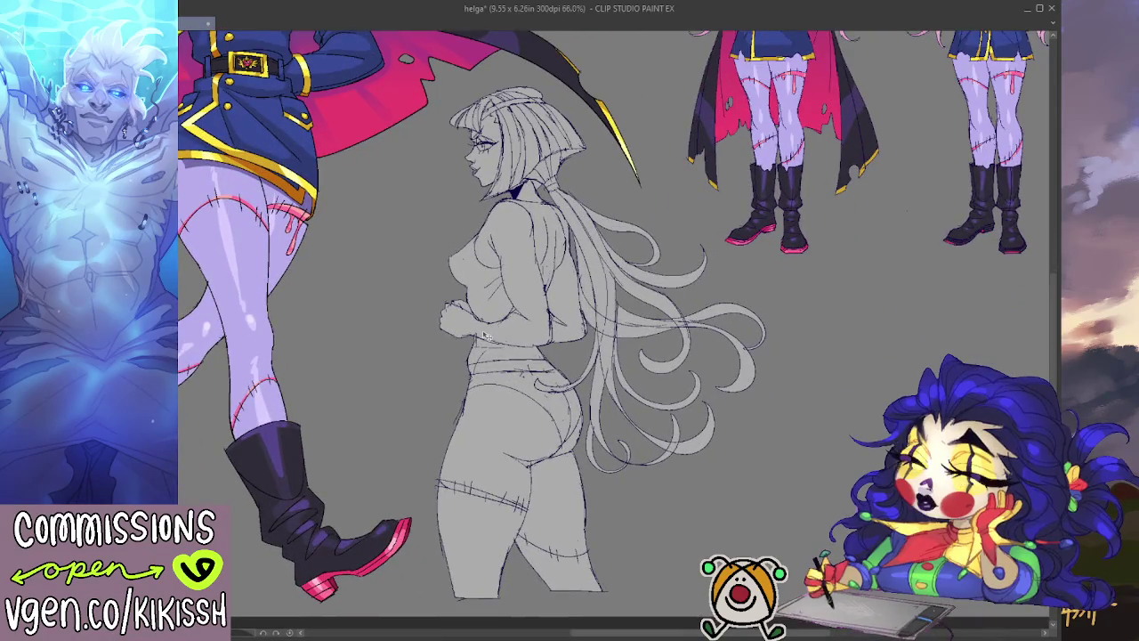
scroll(486, 236, "up", 2)
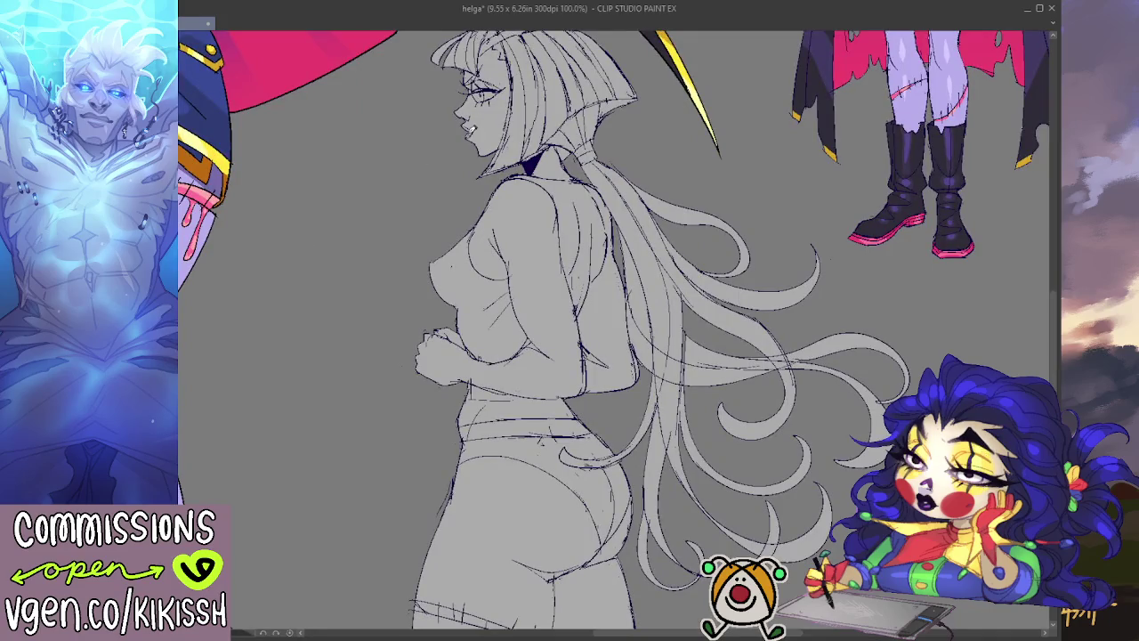
left_click_drag(494, 94, 487, 134)
scroll(490, 147, "down", 1)
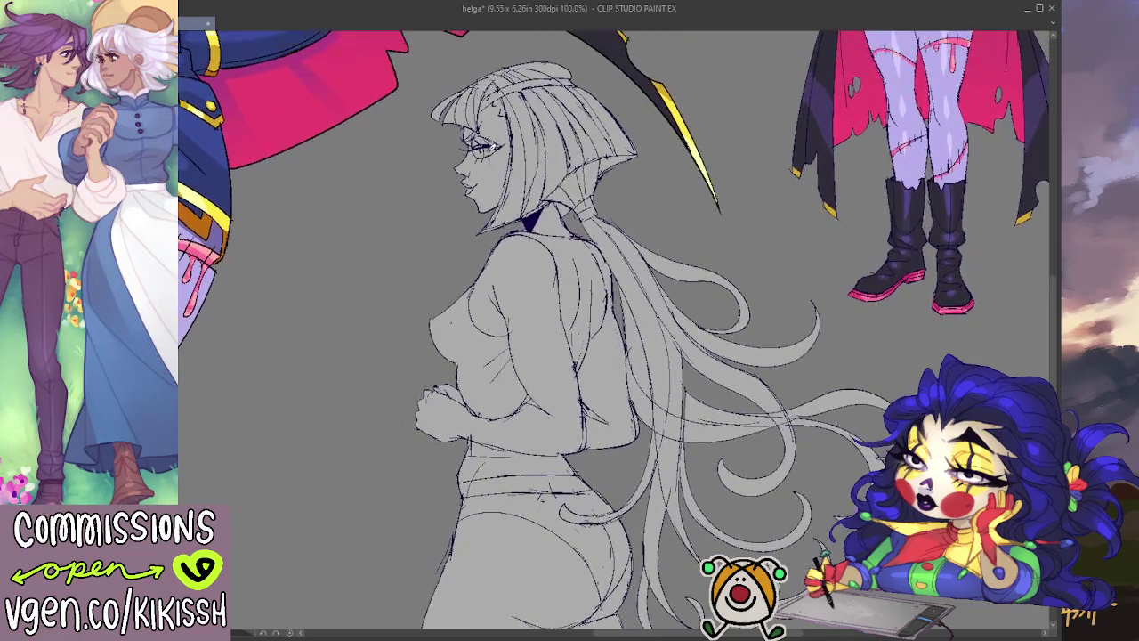
scroll(490, 147, "down", 1)
scroll(490, 146, "down", 1)
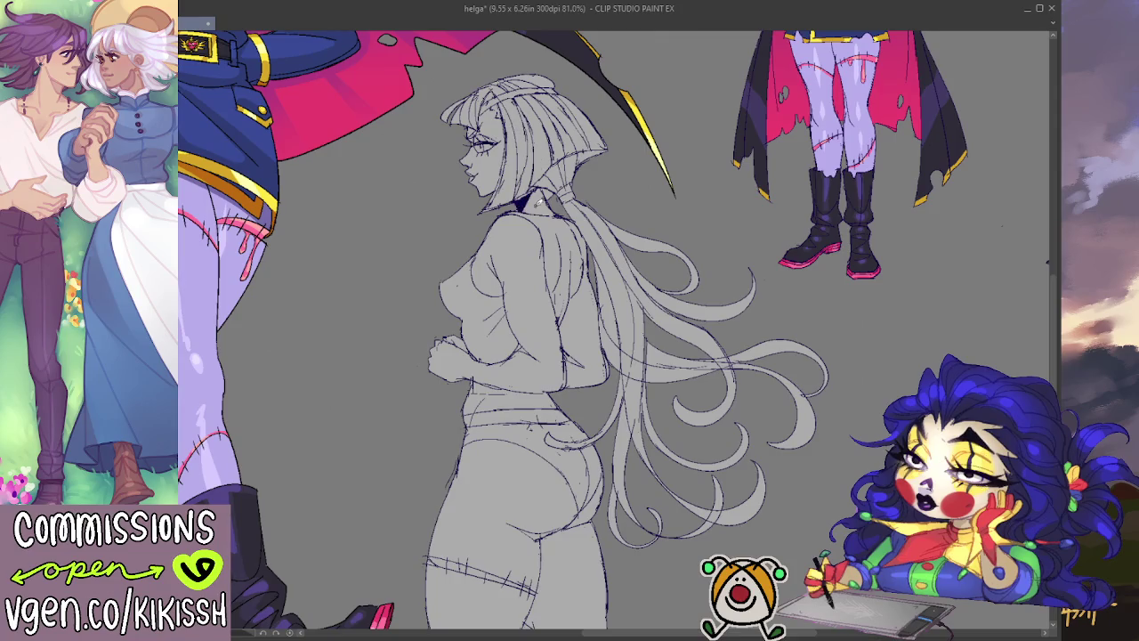
left_click_drag(654, 211, 663, 185)
scroll(672, 188, "down", 1)
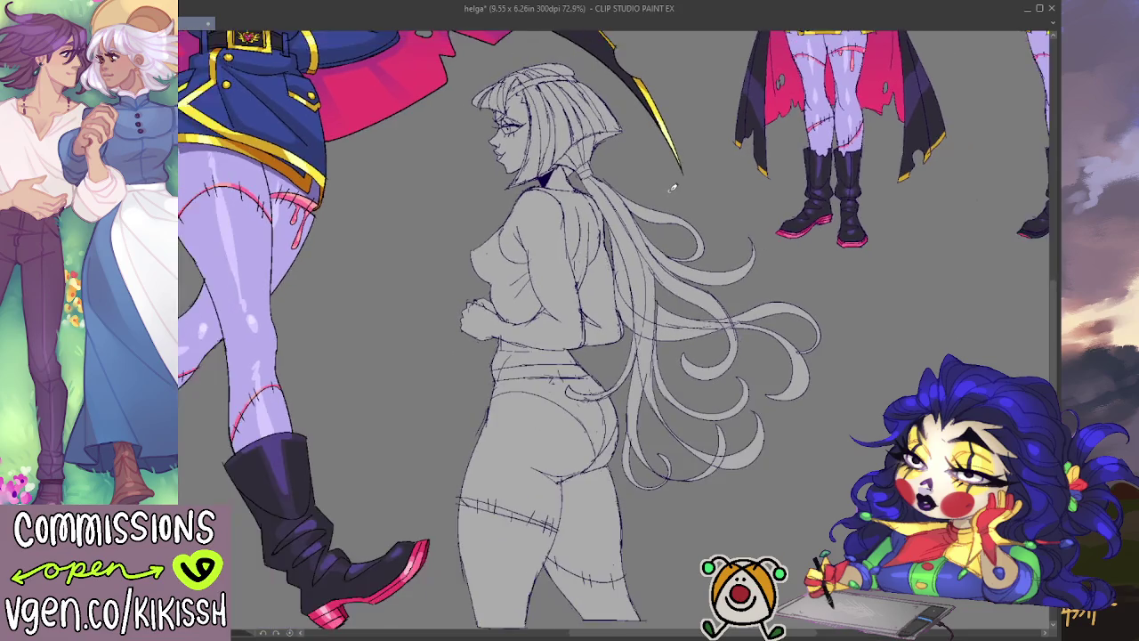
scroll(712, 209, "down", 1)
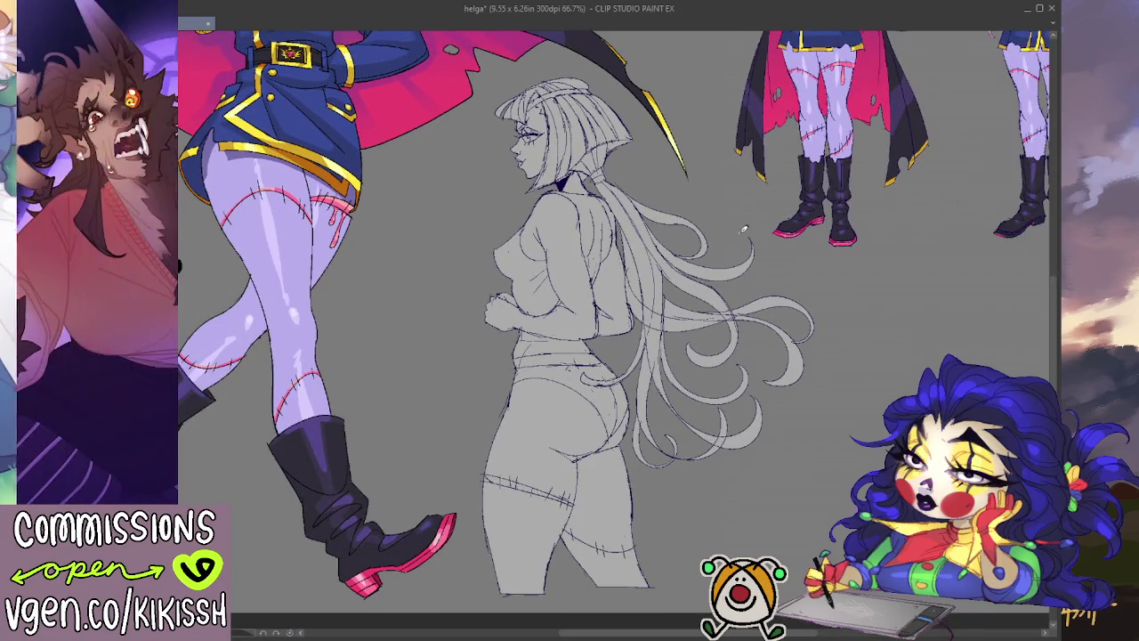
scroll(737, 230, "up", 1)
mouse_move(621, 244)
left_mouse_down()
mouse_move(605, 463)
mouse_move(615, 360)
left_mouse_up()
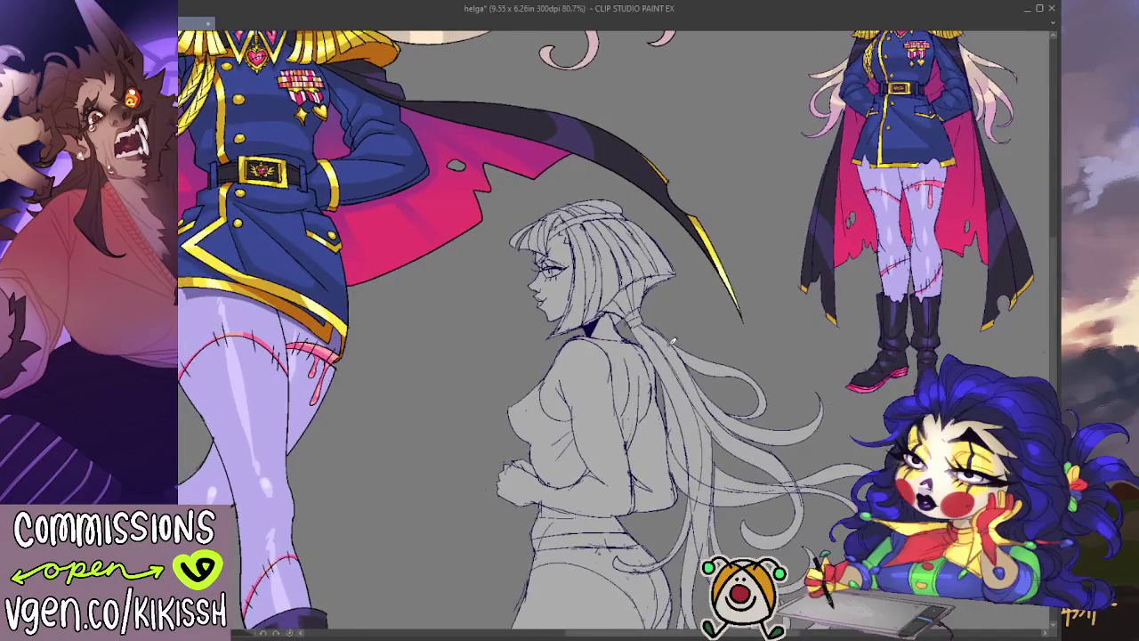
mouse_move(615, 360)
left_mouse_down()
mouse_move(700, 418)
mouse_move(742, 523)
left_mouse_up()
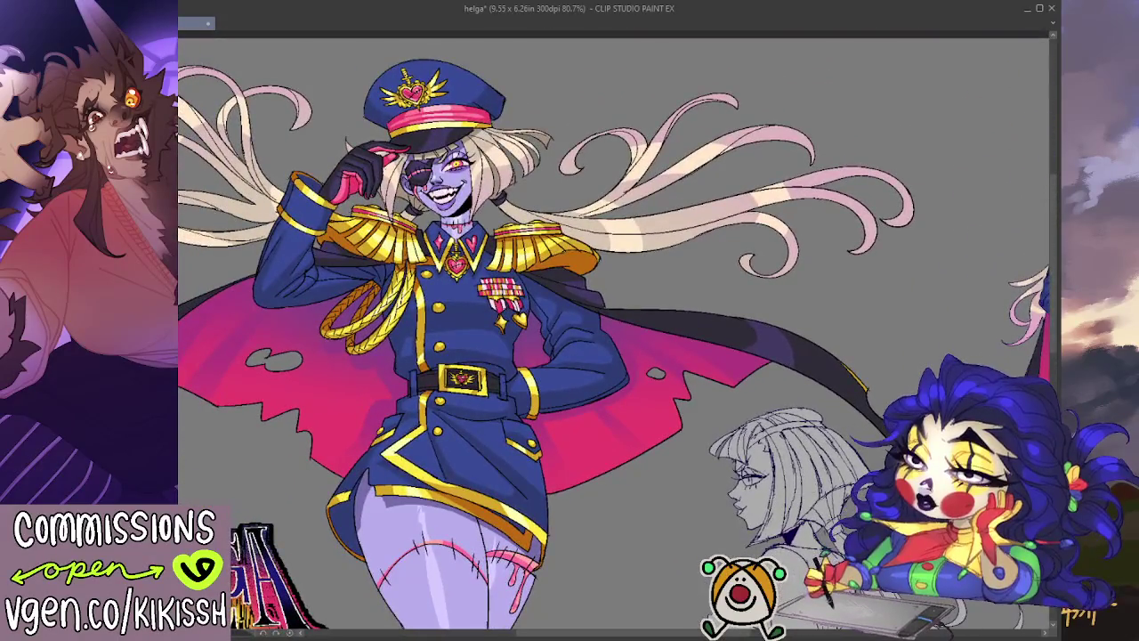
- Centre the back-view sketch and recolour its grey base fill to pale lavender with Alt+Backspace
left_click_drag(609, 392, 478, 187)
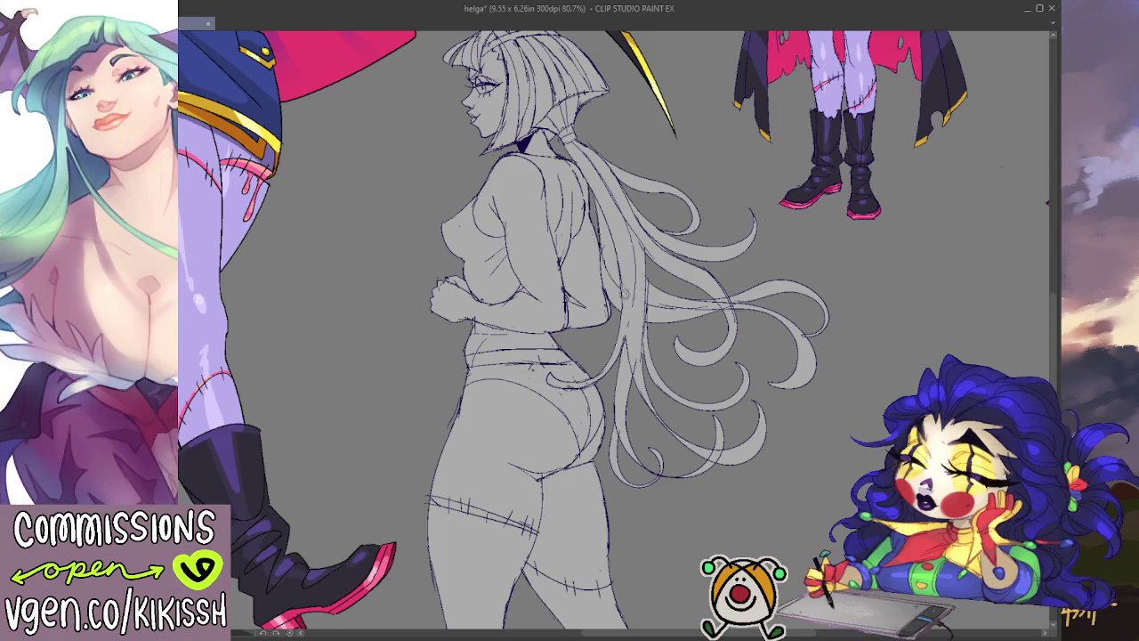
left_click_drag(724, 268, 745, 316)
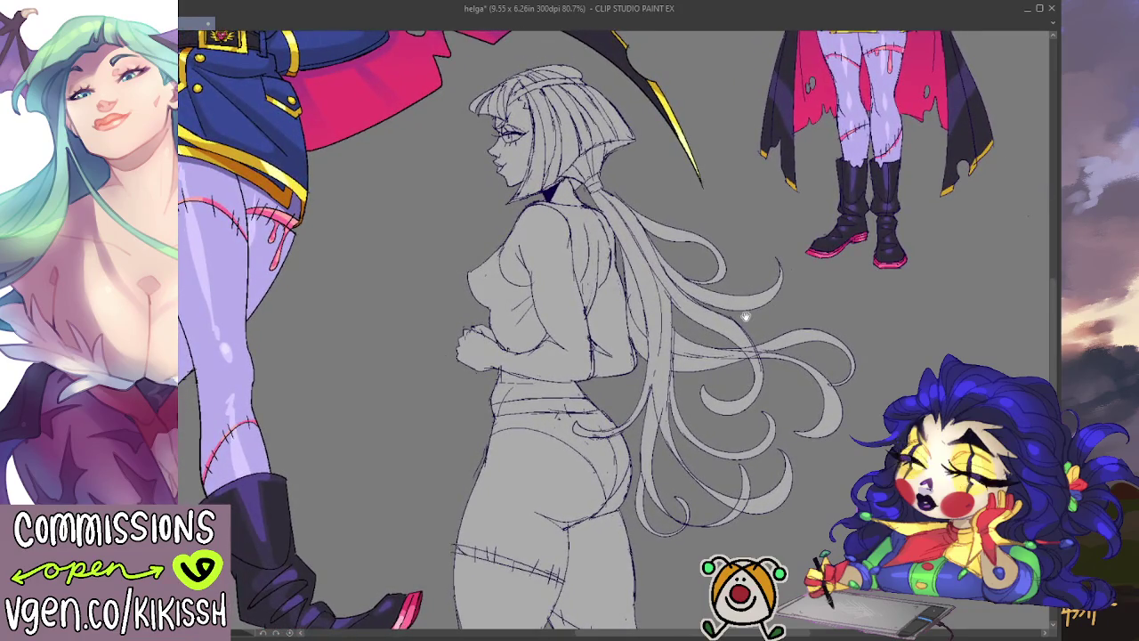
mouse_move(746, 316)
left_mouse_down()
mouse_move(765, 305)
mouse_move(763, 247)
left_mouse_up()
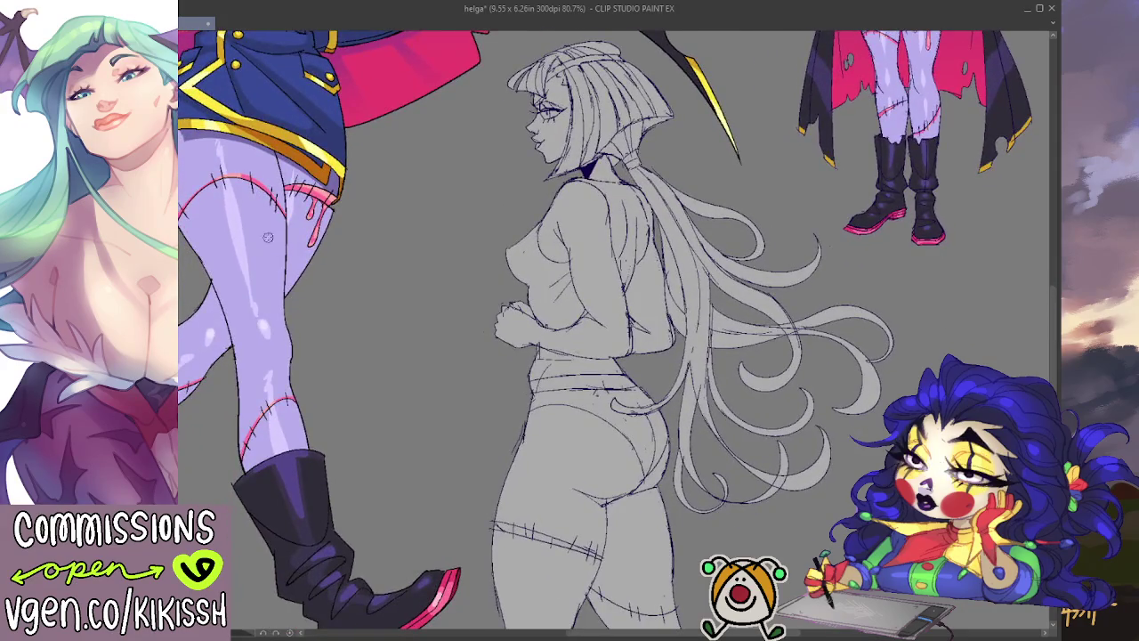
key("alt+BackSpace")
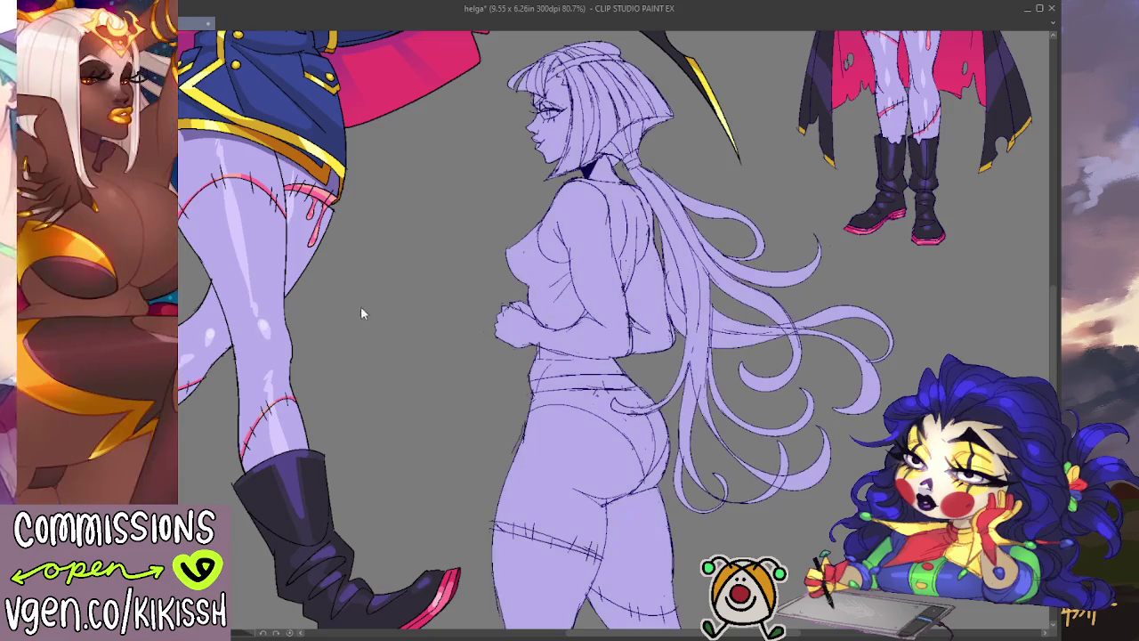
left_click_drag(441, 315, 462, 252)
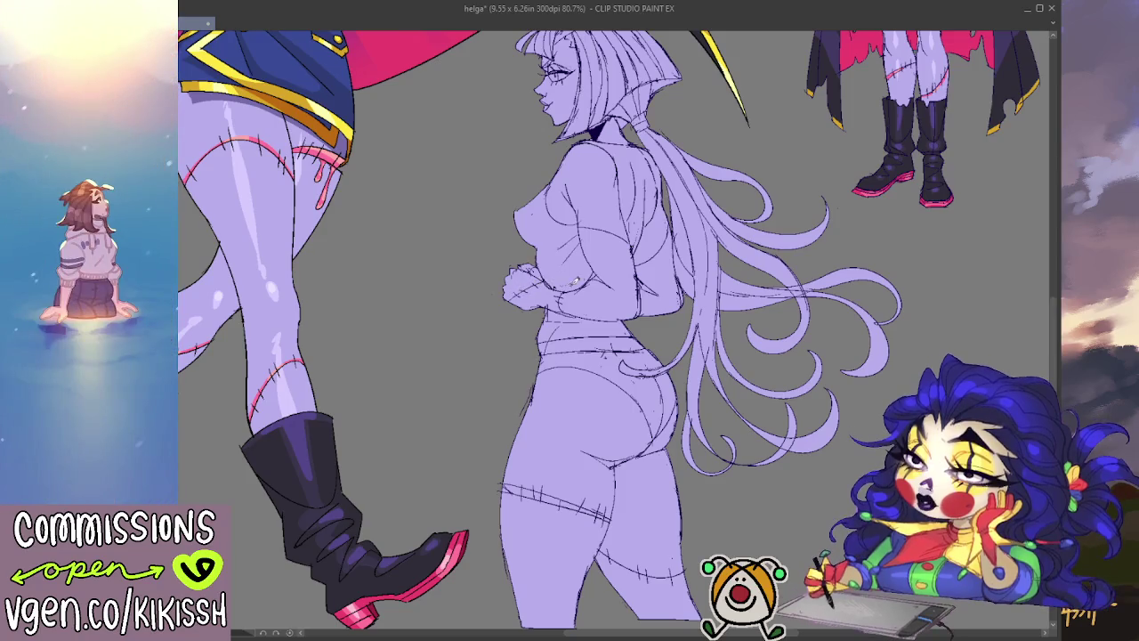
left_click_drag(703, 246, 717, 323)
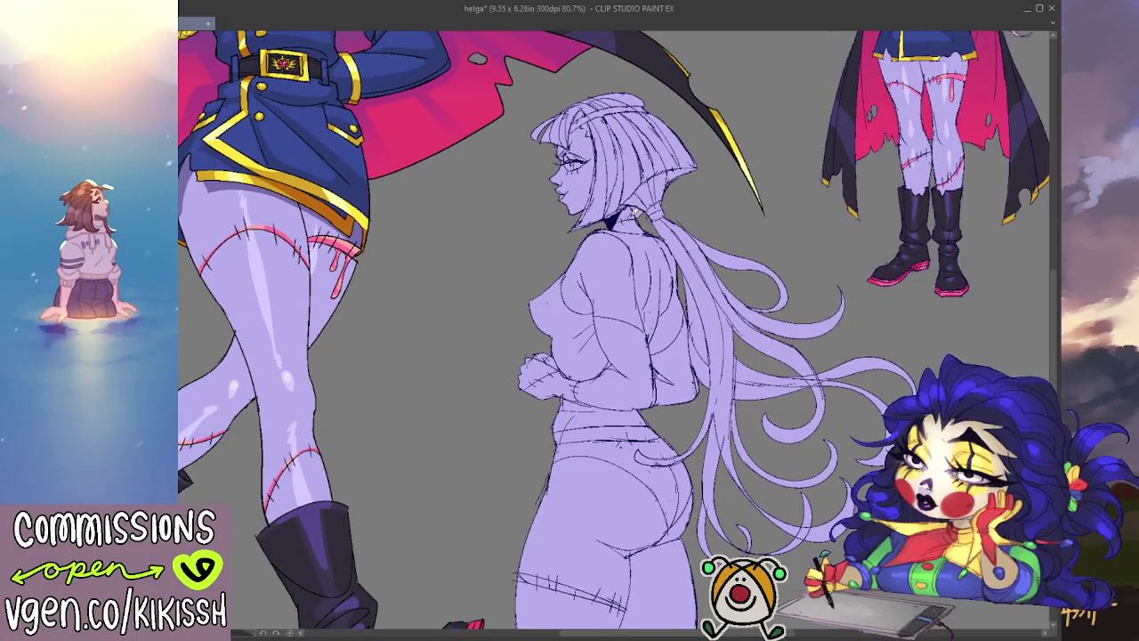
mouse_move(663, 218)
left_mouse_down()
mouse_move(676, 289)
mouse_move(799, 426)
mouse_move(738, 294)
mouse_move(698, 134)
mouse_move(646, 114)
left_mouse_up()
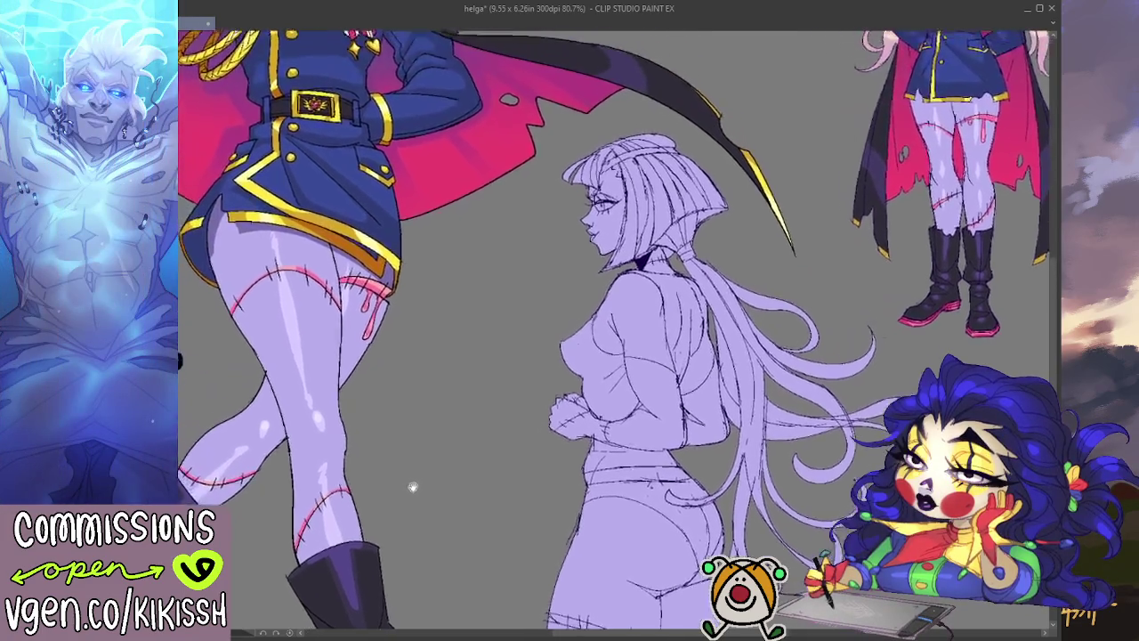
mouse_move(346, 204)
left_mouse_down()
mouse_move(417, 399)
mouse_move(409, 528)
mouse_move(421, 276)
left_mouse_up()
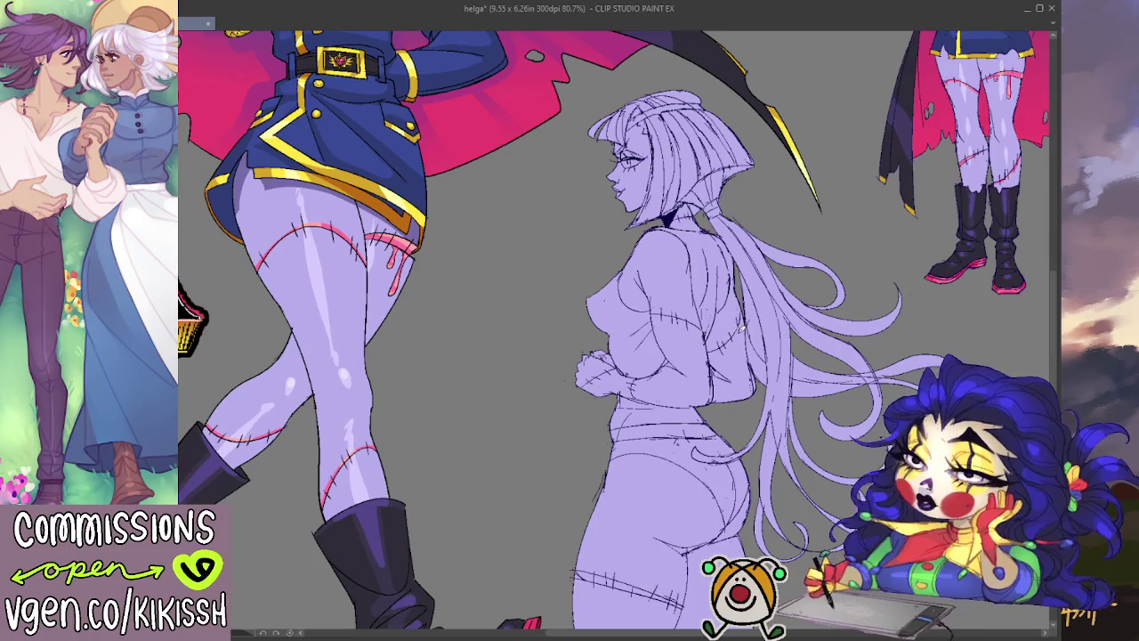
mouse_move(749, 405)
left_mouse_down()
mouse_move(727, 509)
mouse_move(742, 421)
mouse_move(738, 582)
left_mouse_up()
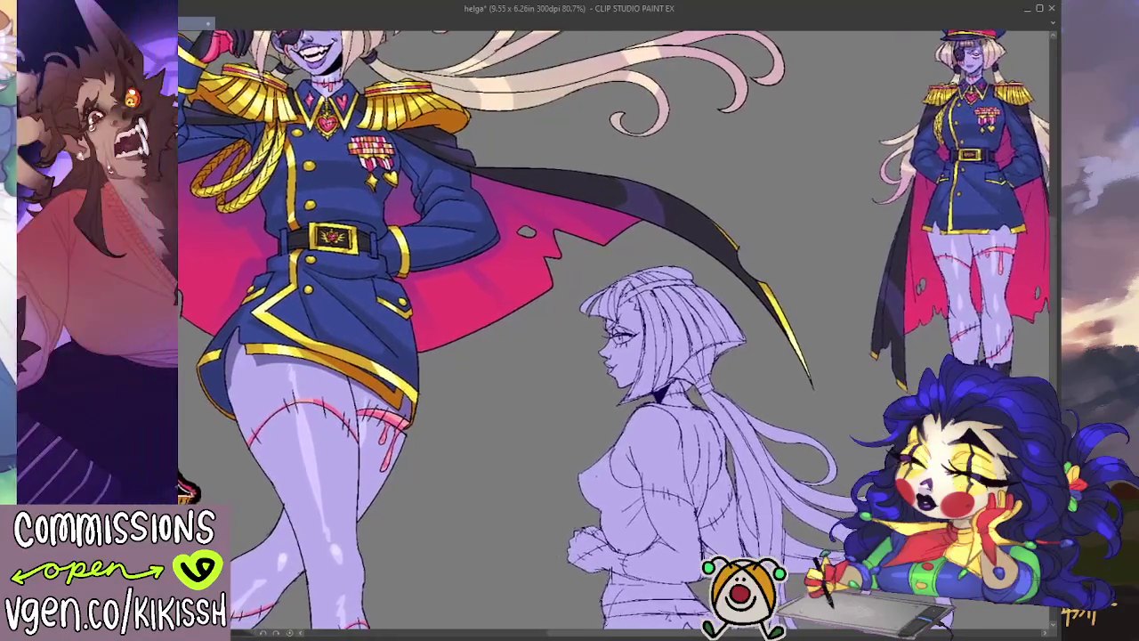
mouse_move(889, 503)
left_mouse_down()
mouse_move(550, 507)
mouse_move(569, 451)
mouse_move(704, 354)
mouse_move(733, 235)
left_mouse_up()
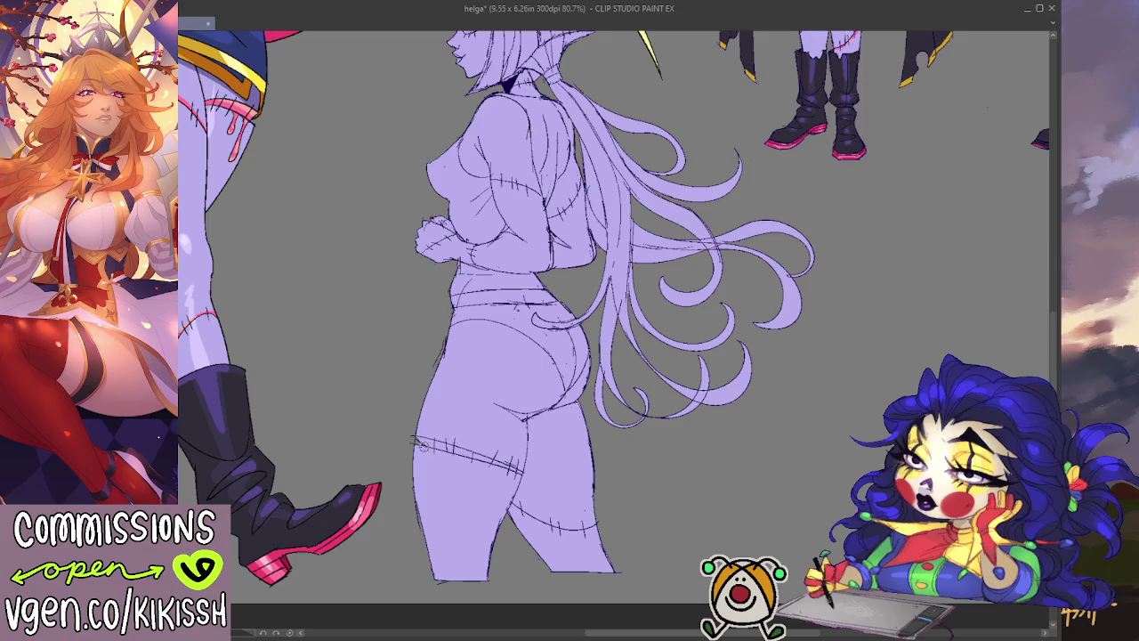
left_click_drag(445, 271, 468, 362)
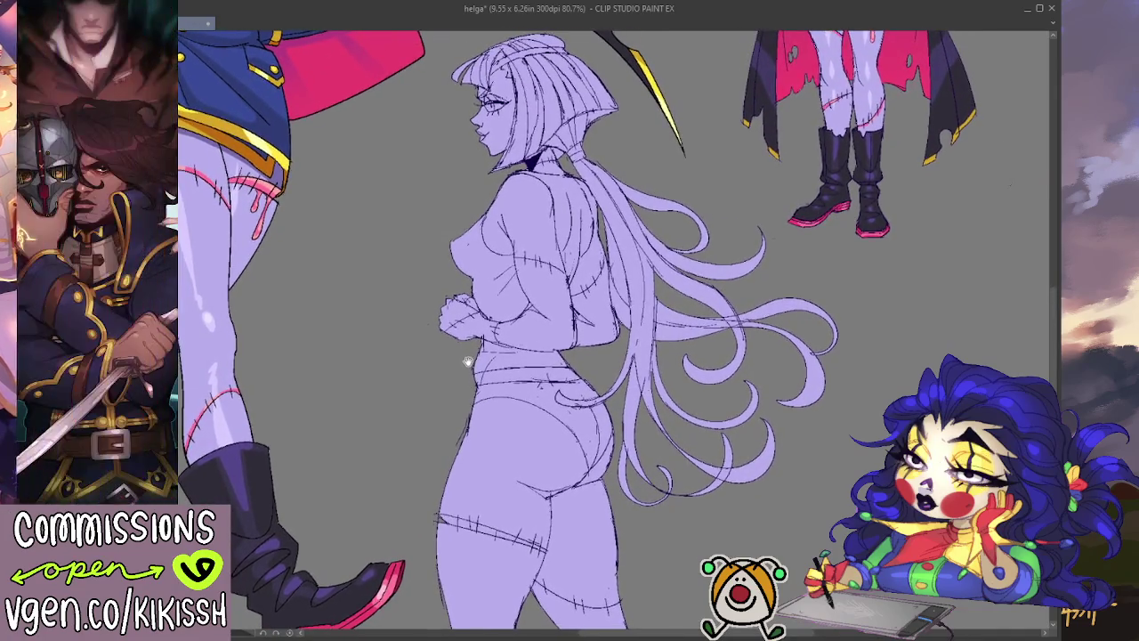
left_click_drag(468, 362, 428, 337)
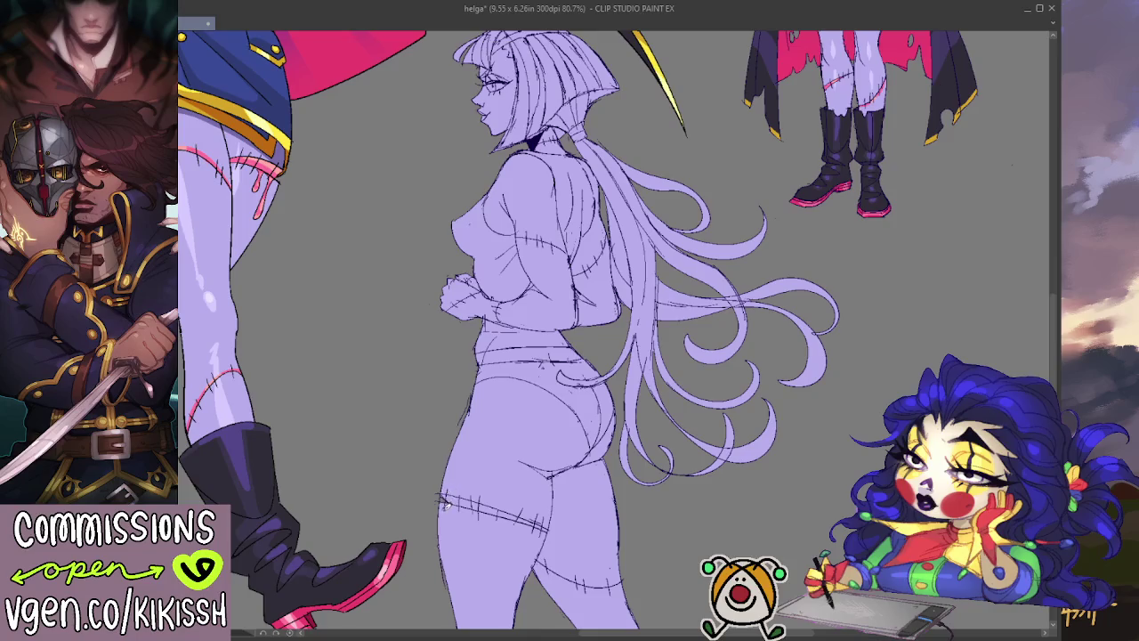
left_click_drag(567, 404, 544, 326)
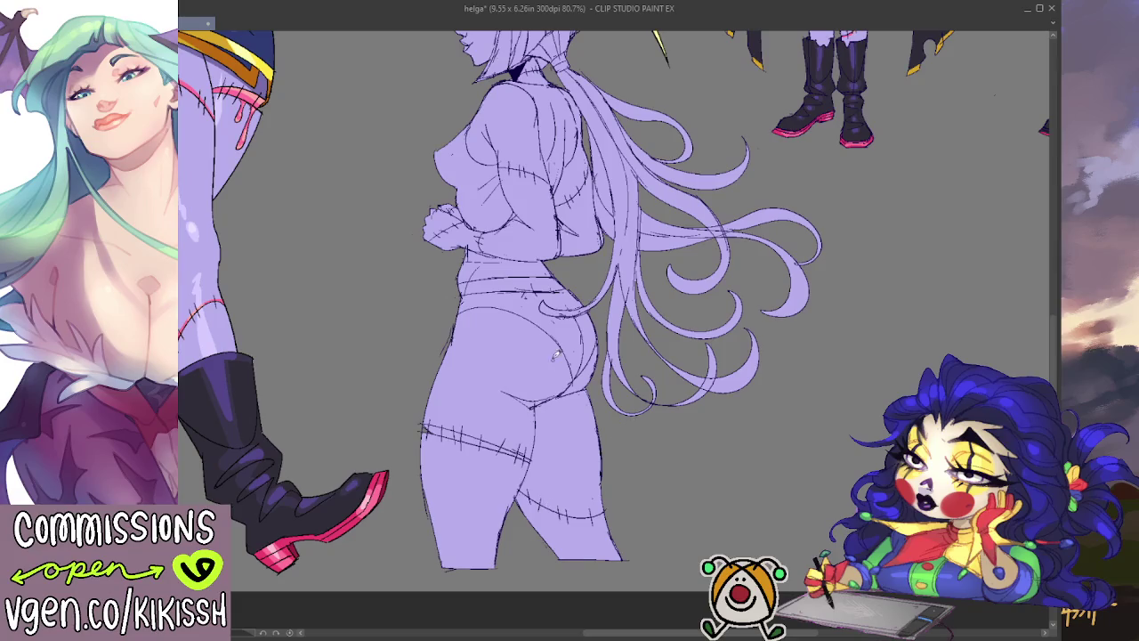
scroll(555, 354, "up", 3)
scroll(557, 351, "up", 3)
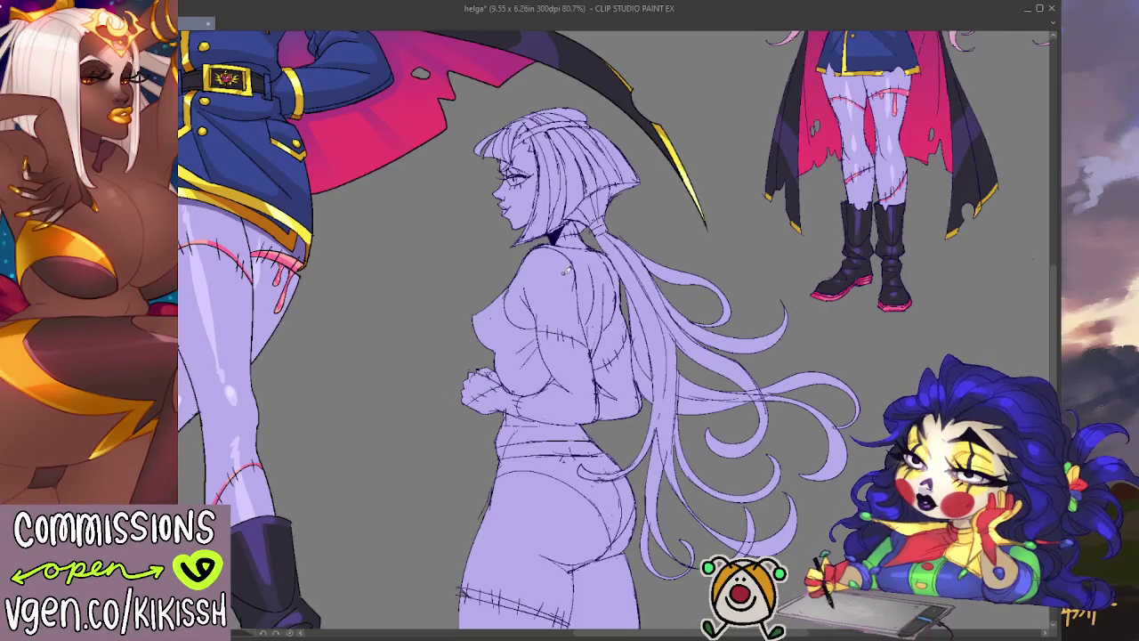
left_click_drag(568, 316, 572, 217)
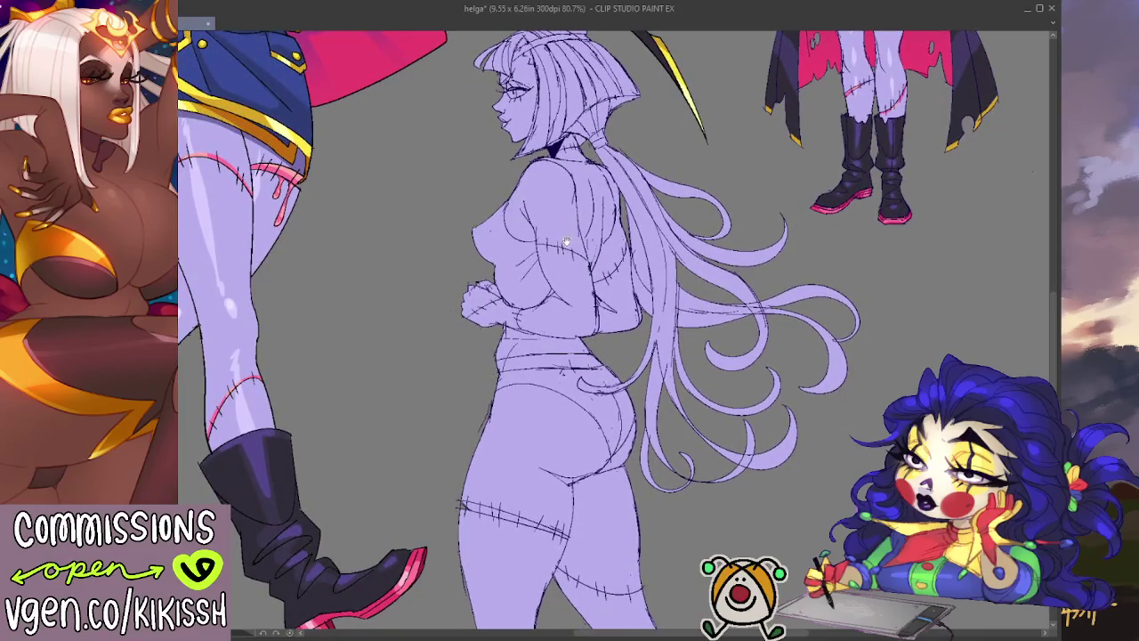
scroll(566, 241, "down", 3)
scroll(527, 358, "up", 1)
scroll(527, 358, "up", 2)
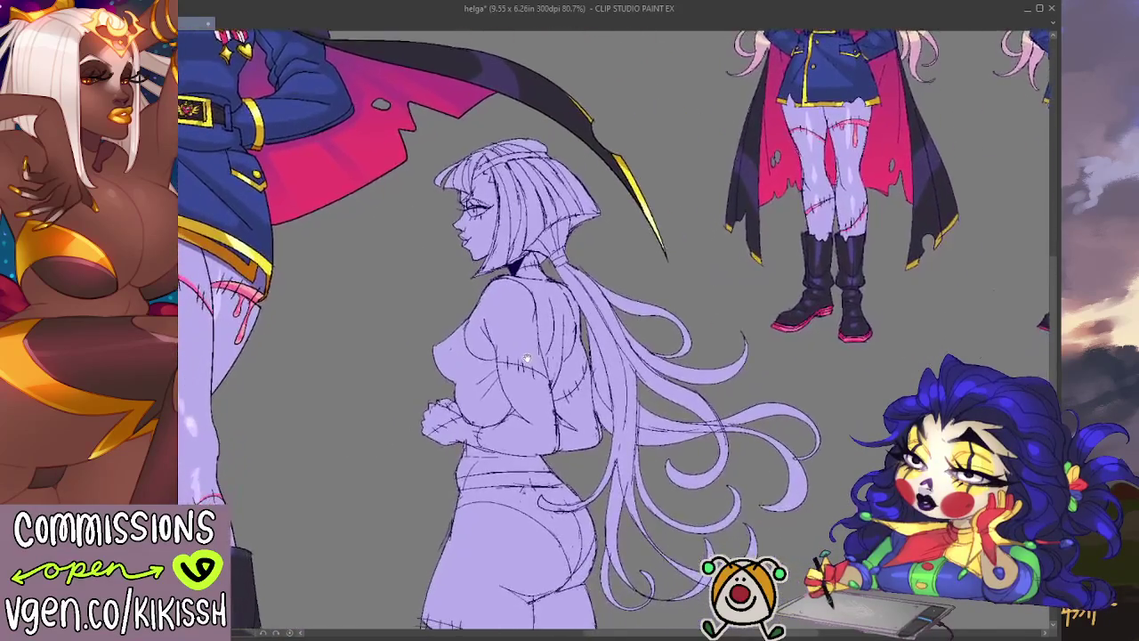
left_click_drag(527, 358, 536, 332)
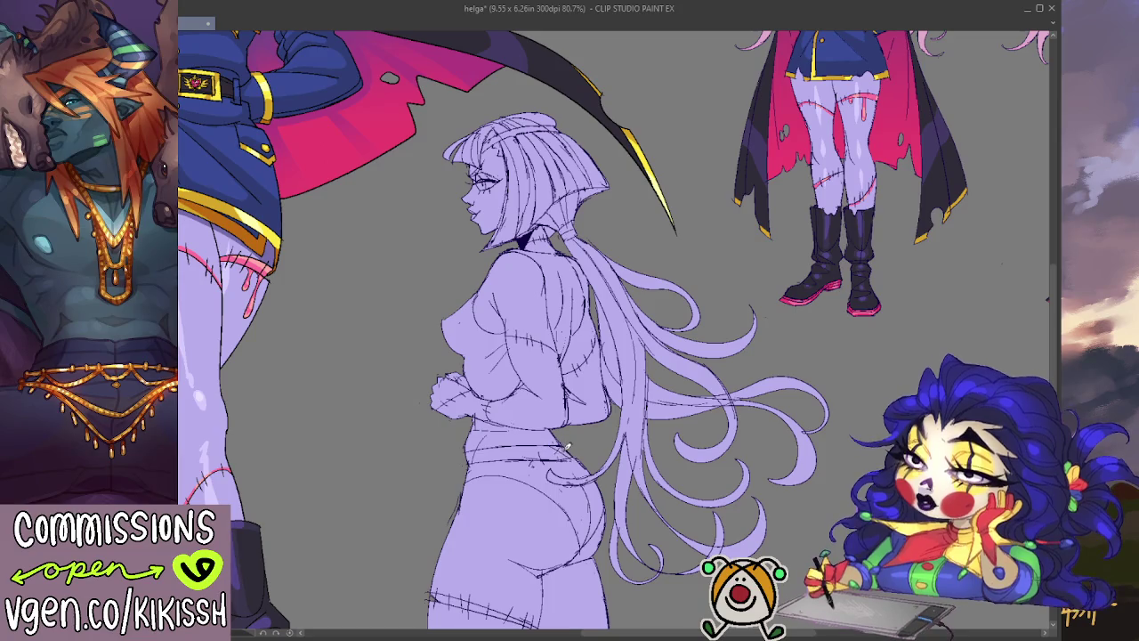
left_click_drag(640, 392, 634, 329)
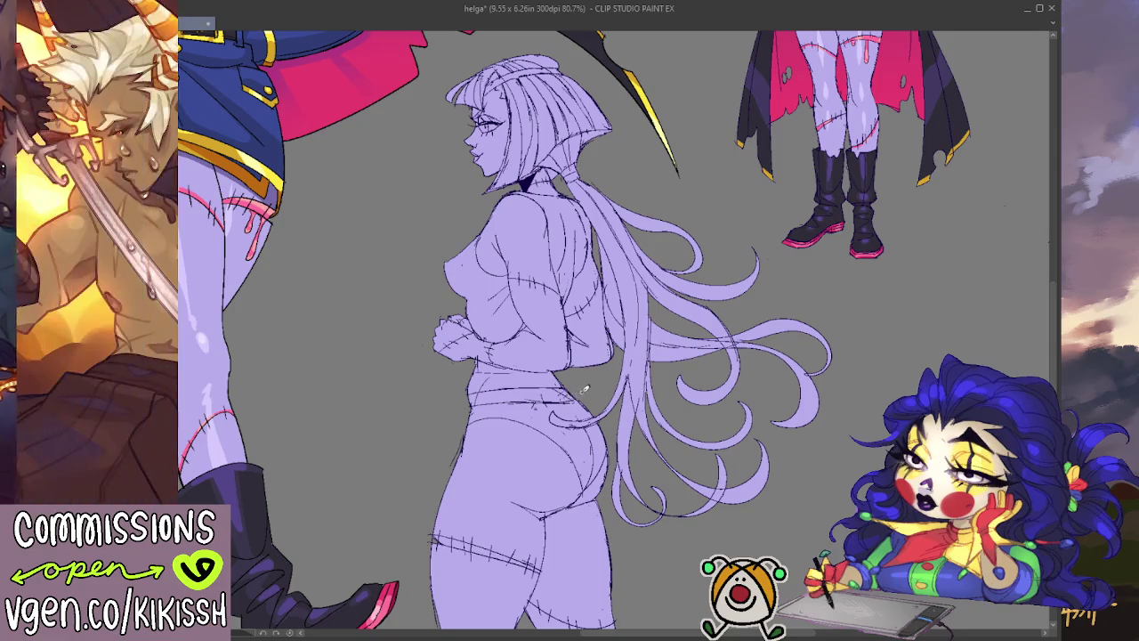
mouse_move(592, 364)
left_mouse_down()
mouse_move(562, 246)
mouse_move(604, 453)
left_mouse_up()
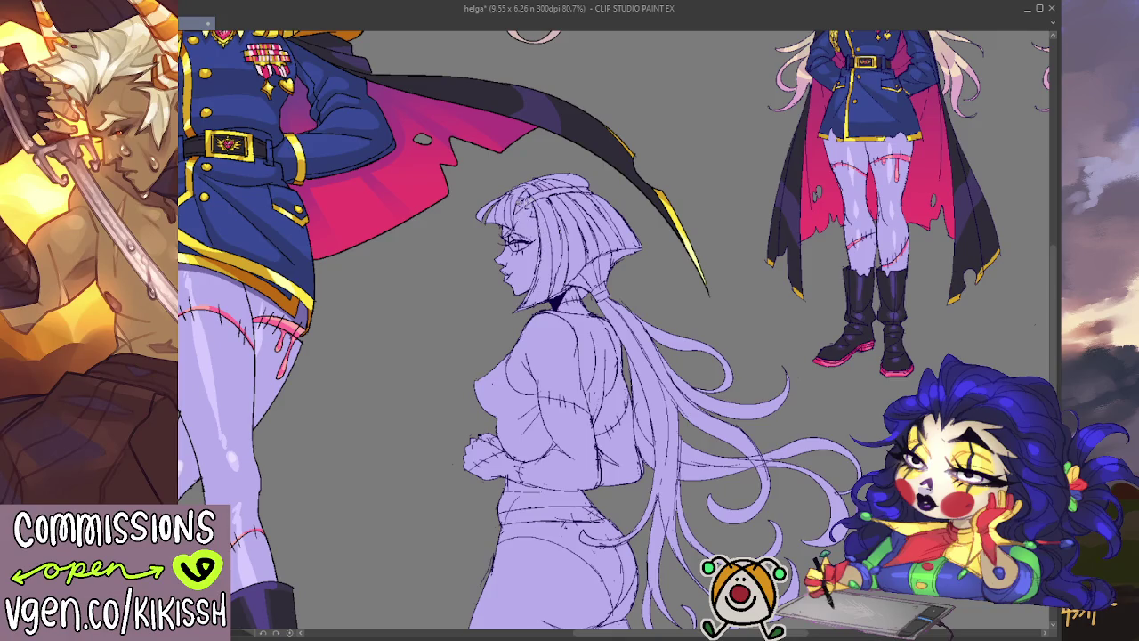
mouse_move(658, 233)
left_mouse_down()
mouse_move(657, 215)
mouse_move(671, 462)
mouse_move(674, 276)
mouse_move(641, 173)
left_mouse_up()
left_click_drag(457, 304, 473, 347)
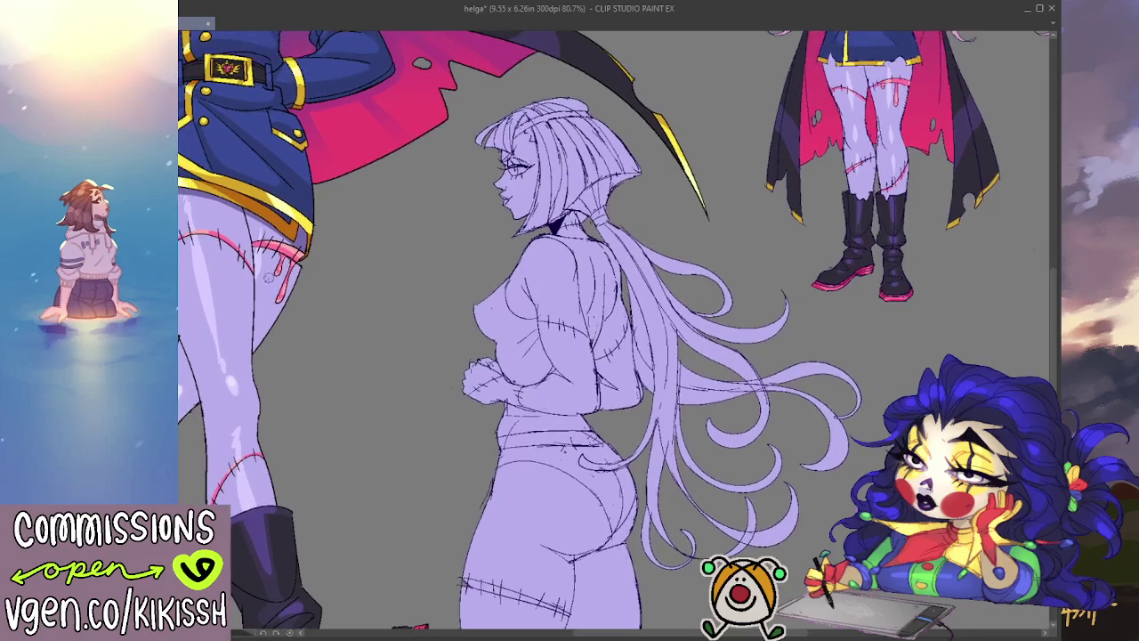
left_click_drag(407, 441, 396, 396)
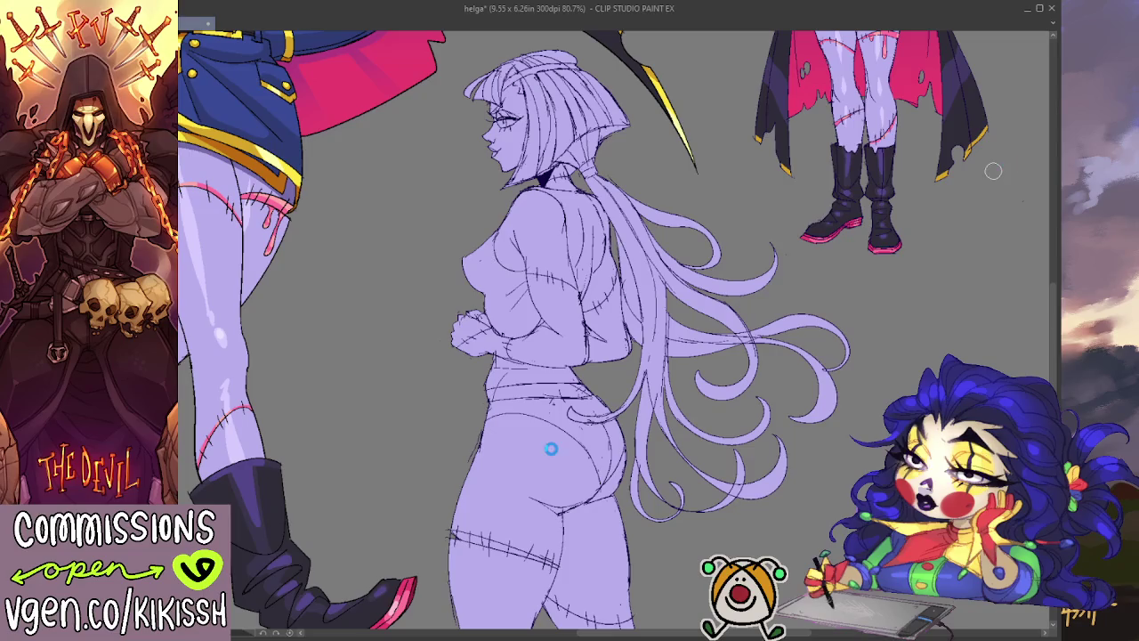
left_click_drag(550, 420, 563, 438)
- Paint soft light highlights from the hip down the front and back of the thigh
scroll(552, 445, "down", 2)
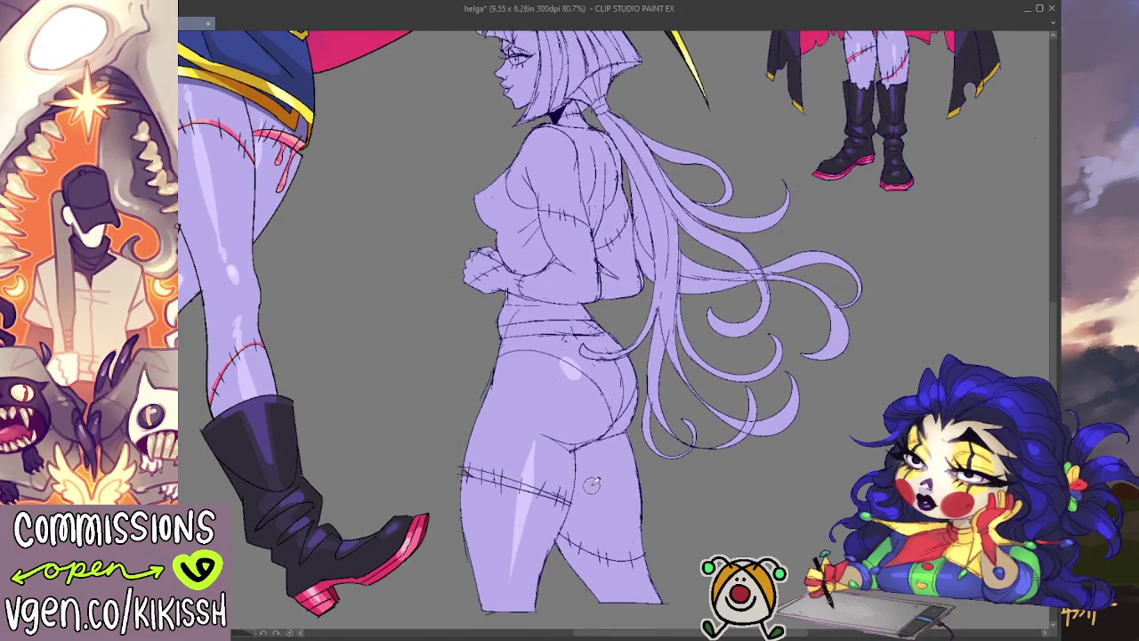
left_click_drag(538, 434, 510, 583)
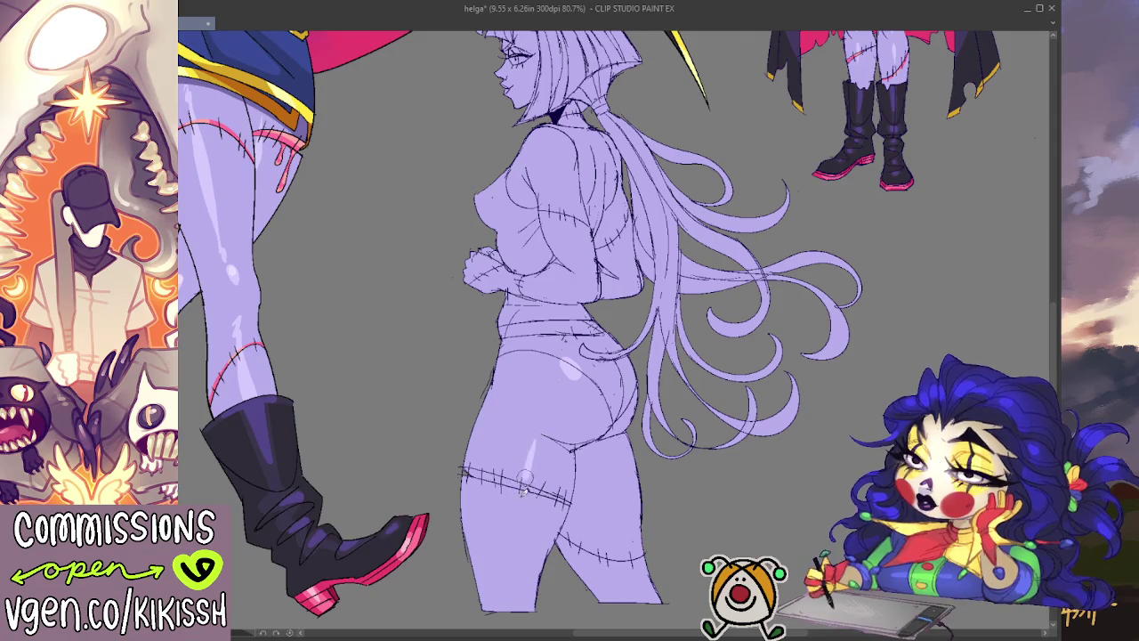
key("ctrl+z")
left_click_drag(529, 438, 513, 565)
key("ctrl+z")
left_click_drag(525, 452, 513, 583)
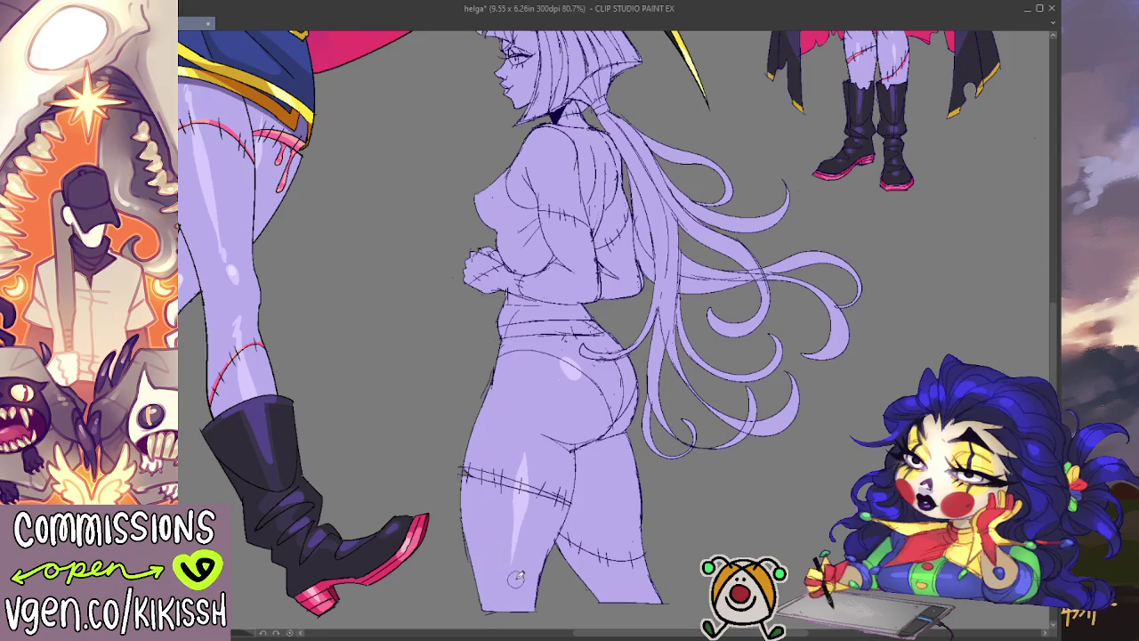
left_click_drag(594, 481, 614, 572)
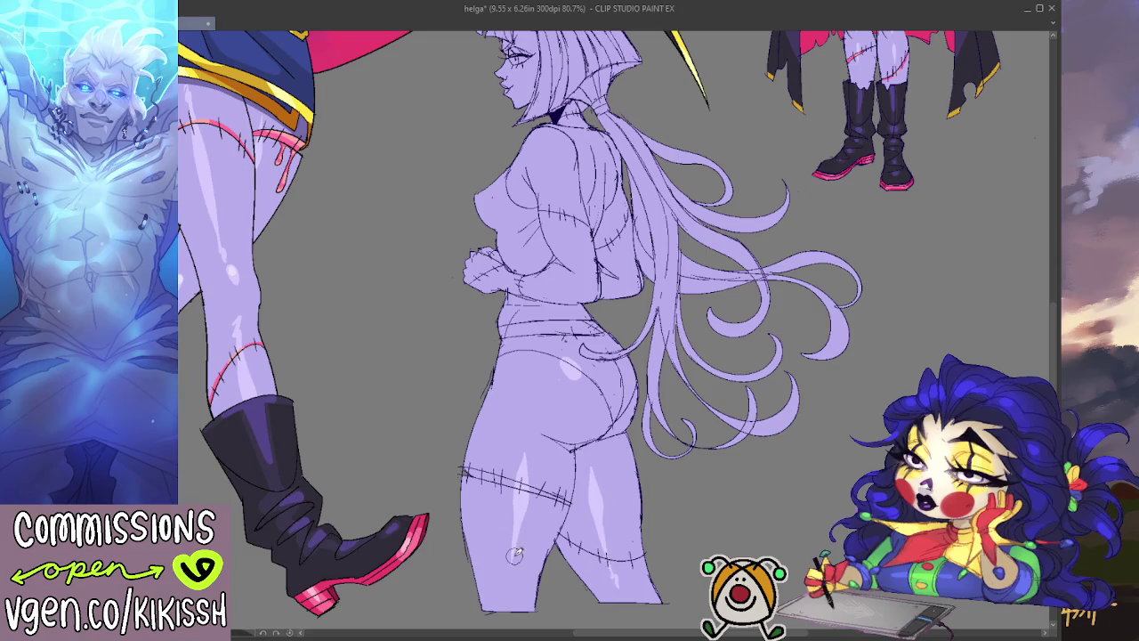
left_click_drag(513, 550, 511, 589)
- Add a soft light highlight on the shoulder and recentre the figure in view
scroll(659, 423, "up", 2)
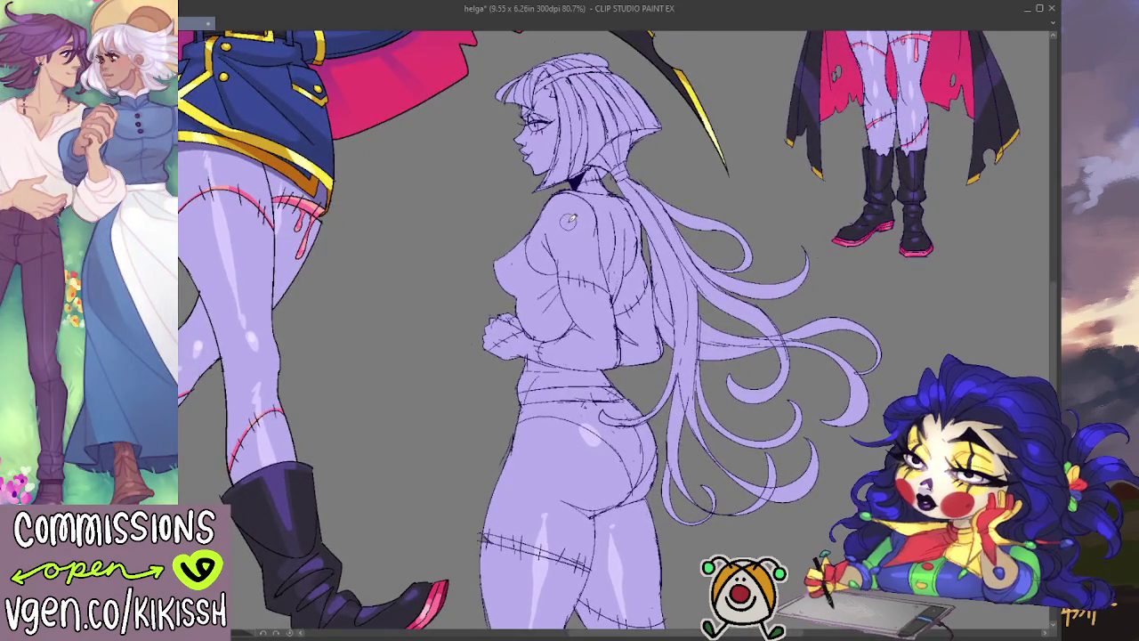
mouse_move(570, 216)
left_mouse_down()
mouse_move(595, 219)
mouse_move(611, 354)
left_mouse_up()
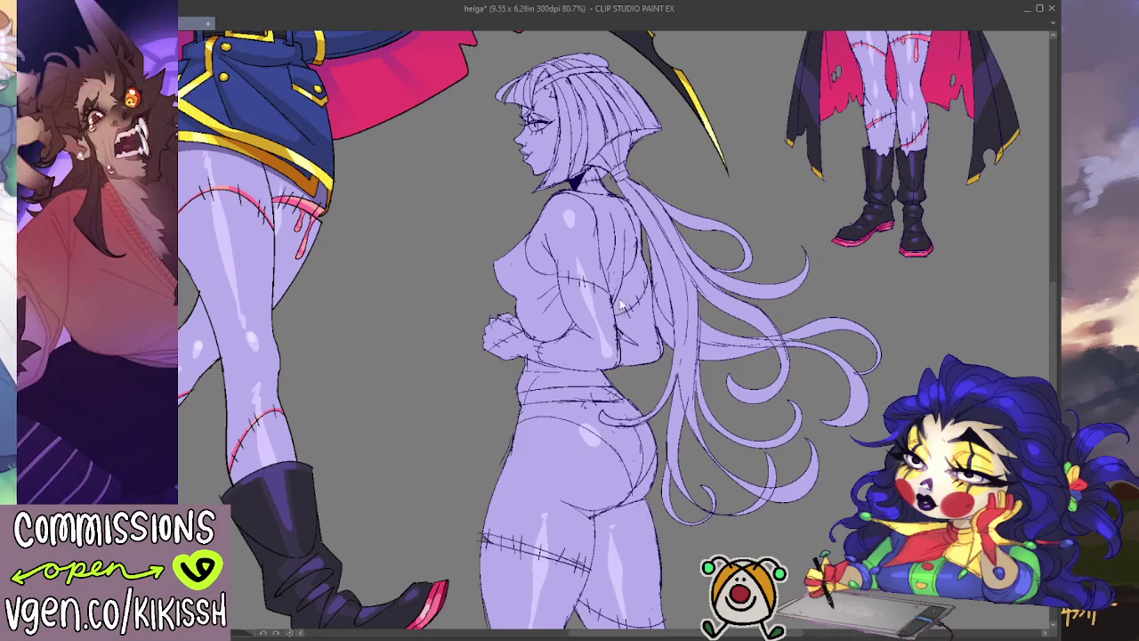
left_click_drag(675, 218, 688, 185)
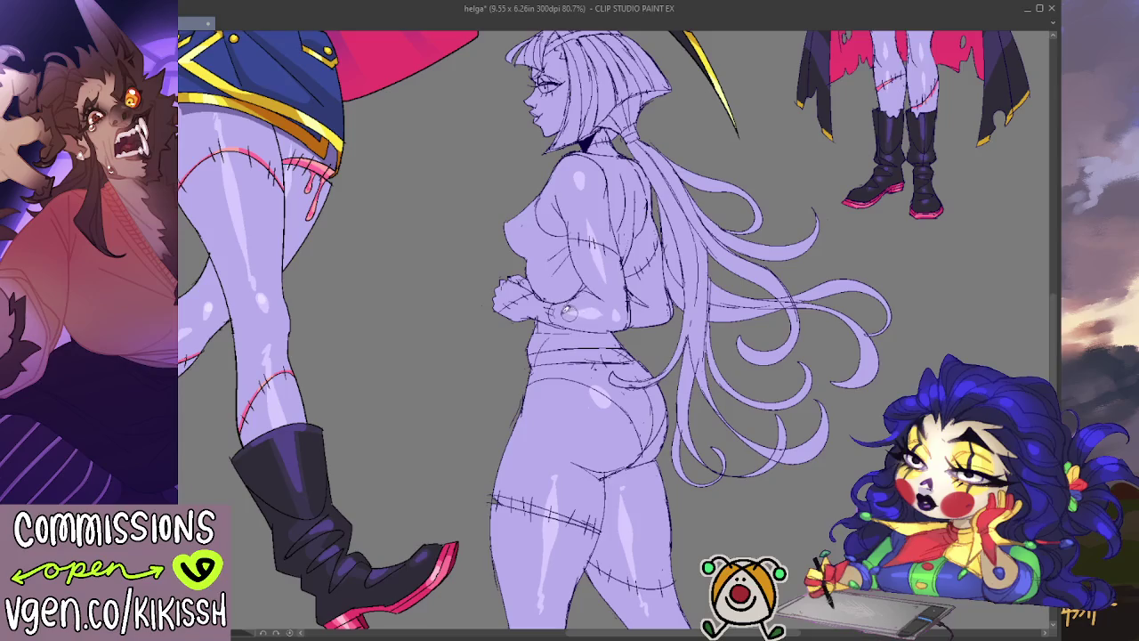
mouse_move(719, 163)
left_mouse_down()
mouse_move(733, 156)
mouse_move(561, 401)
mouse_move(623, 249)
left_mouse_up()
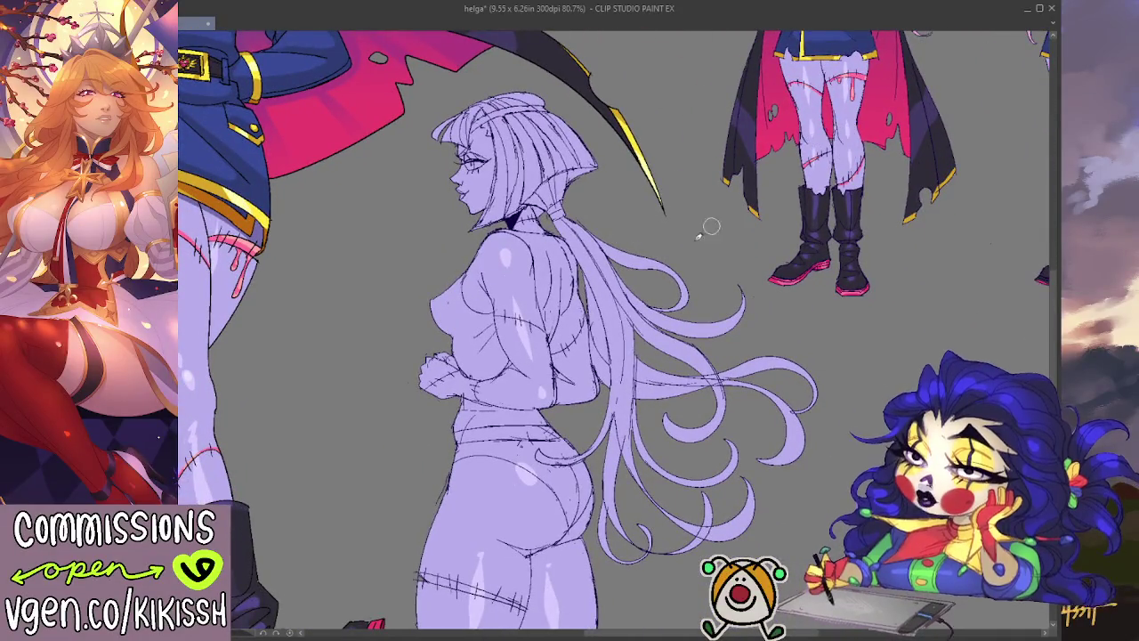
mouse_move(623, 274)
left_mouse_down()
mouse_move(702, 195)
mouse_move(634, 338)
left_mouse_up()
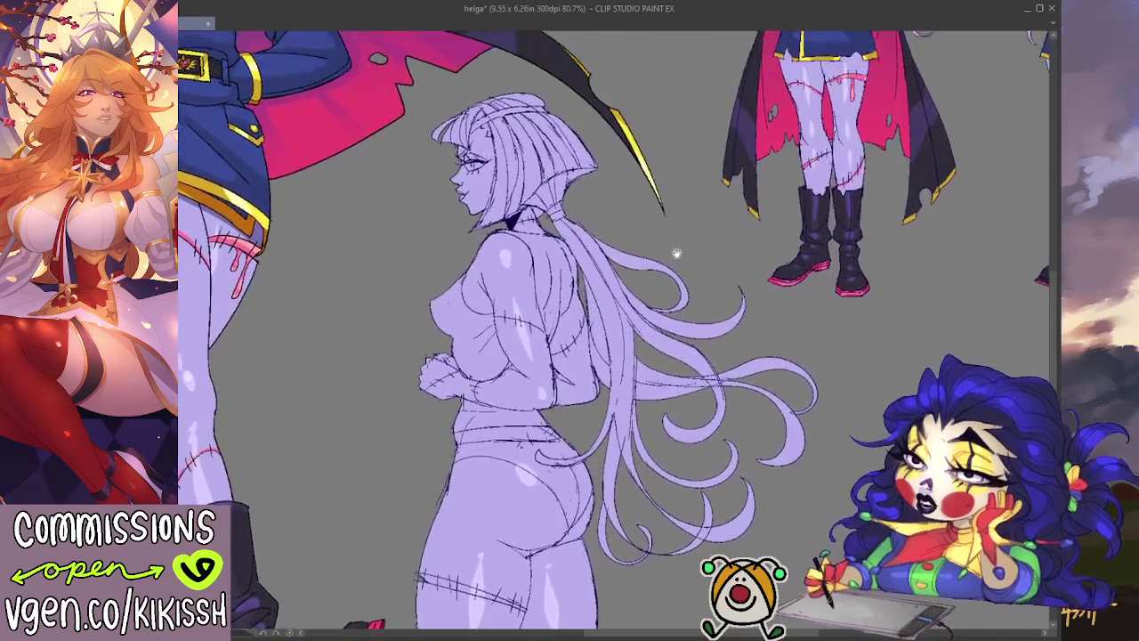
left_click_drag(744, 255, 828, 117)
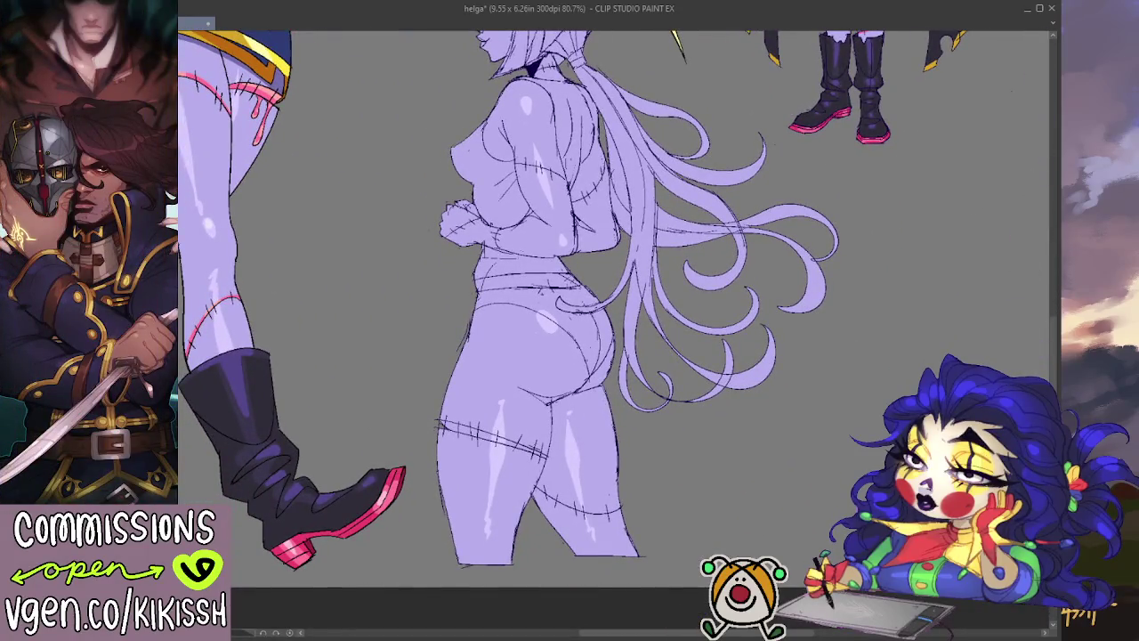
- Trace the red stitch line across the thigh and the stitch marks around the elbow
left_click_drag(439, 426, 491, 445)
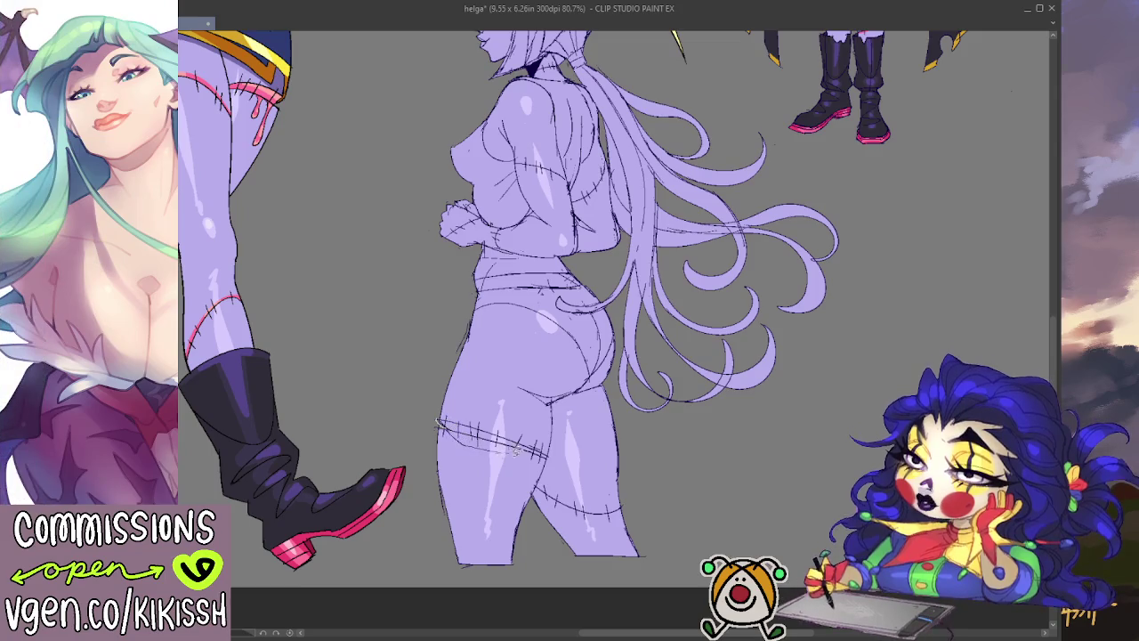
mouse_move(438, 424)
left_mouse_down()
mouse_move(547, 456)
mouse_move(534, 463)
left_mouse_up()
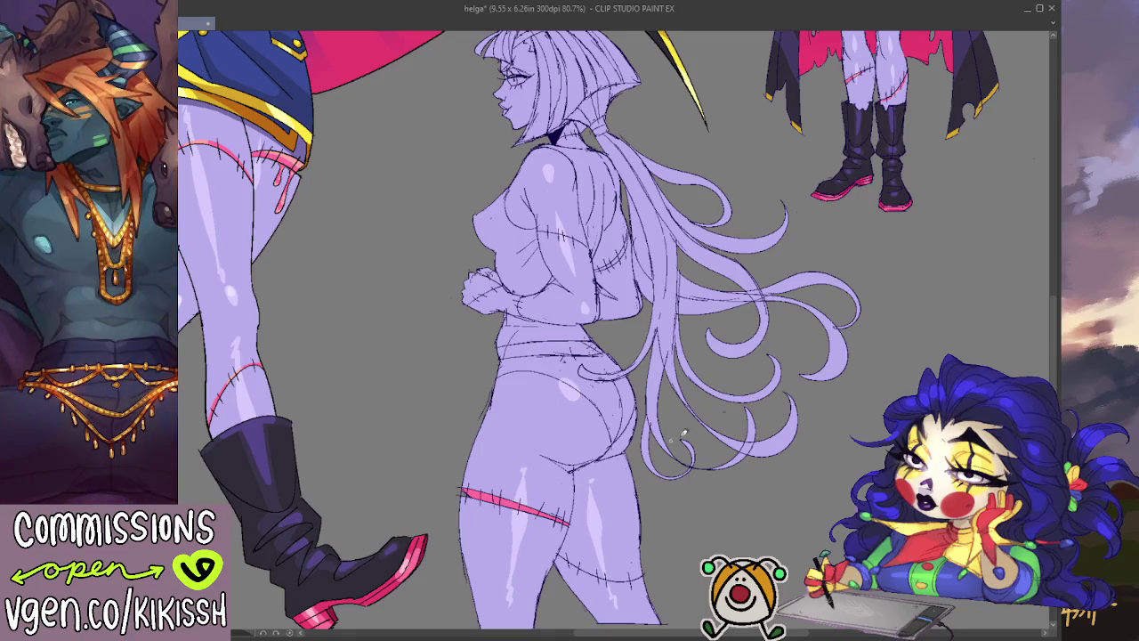
mouse_move(610, 251)
left_mouse_down()
mouse_move(620, 265)
mouse_move(603, 267)
left_mouse_up()
left_click_drag(628, 221, 623, 254)
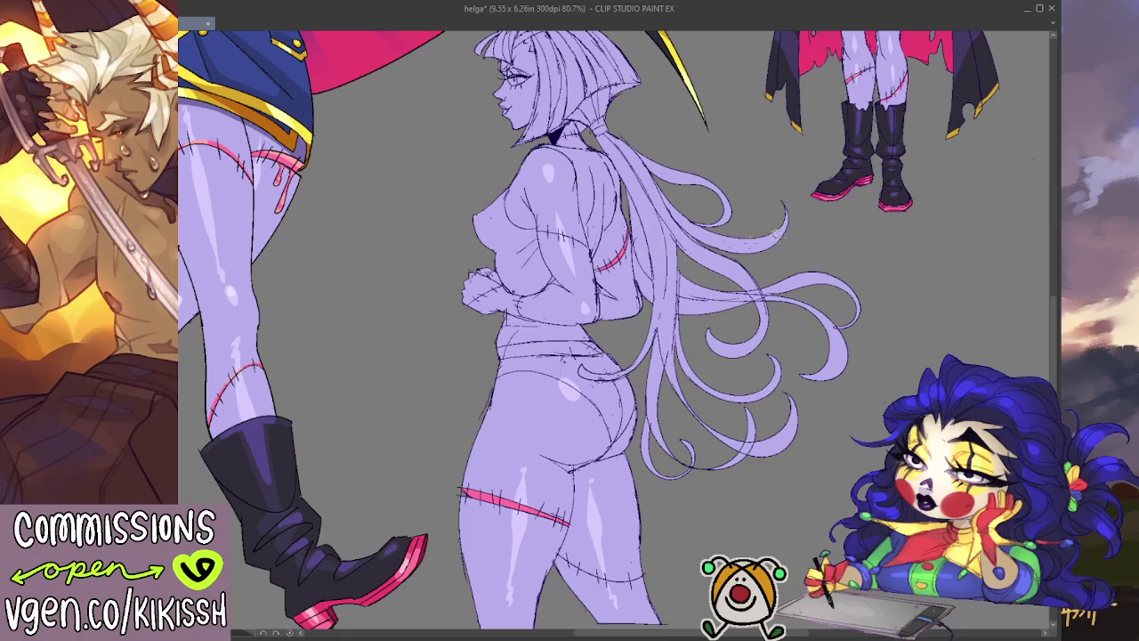
left_click_drag(623, 249, 607, 267)
- Rotate the canvas, extend the red stitch across the lower leg, and fill the briefs pink
left_click_drag(649, 242, 547, 235)
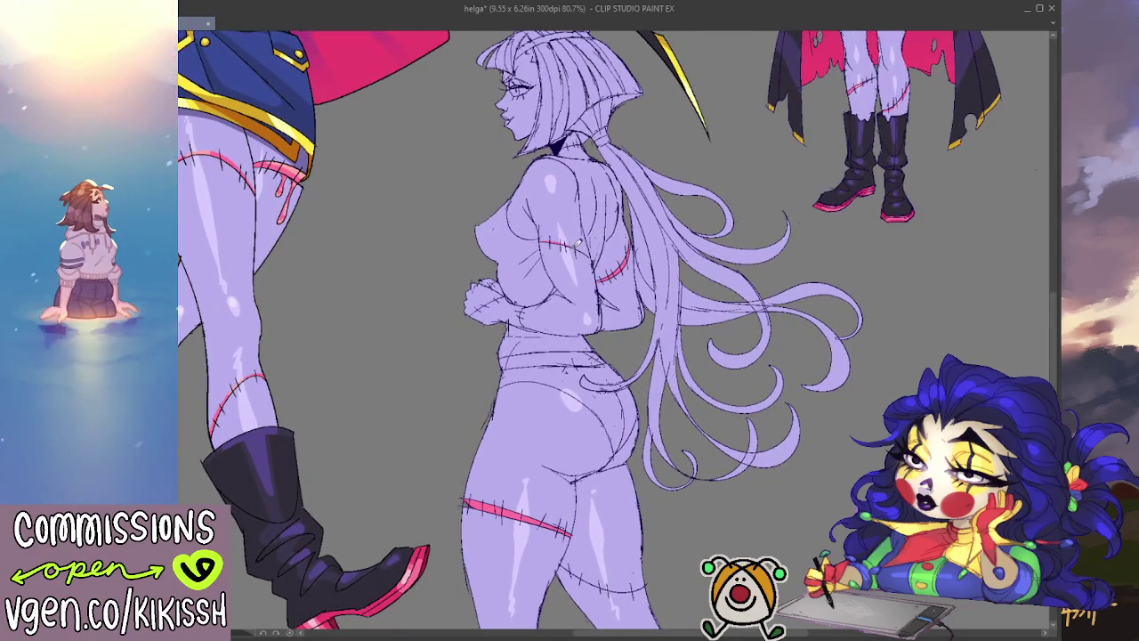
scroll(599, 238, "down", 2)
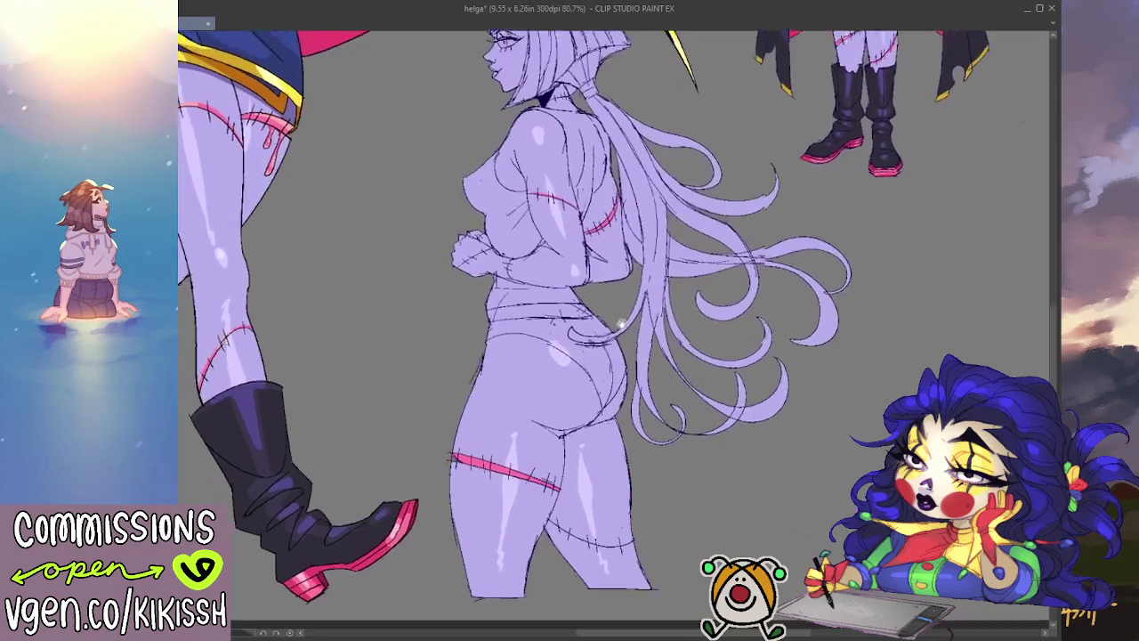
scroll(534, 233, "down", 2)
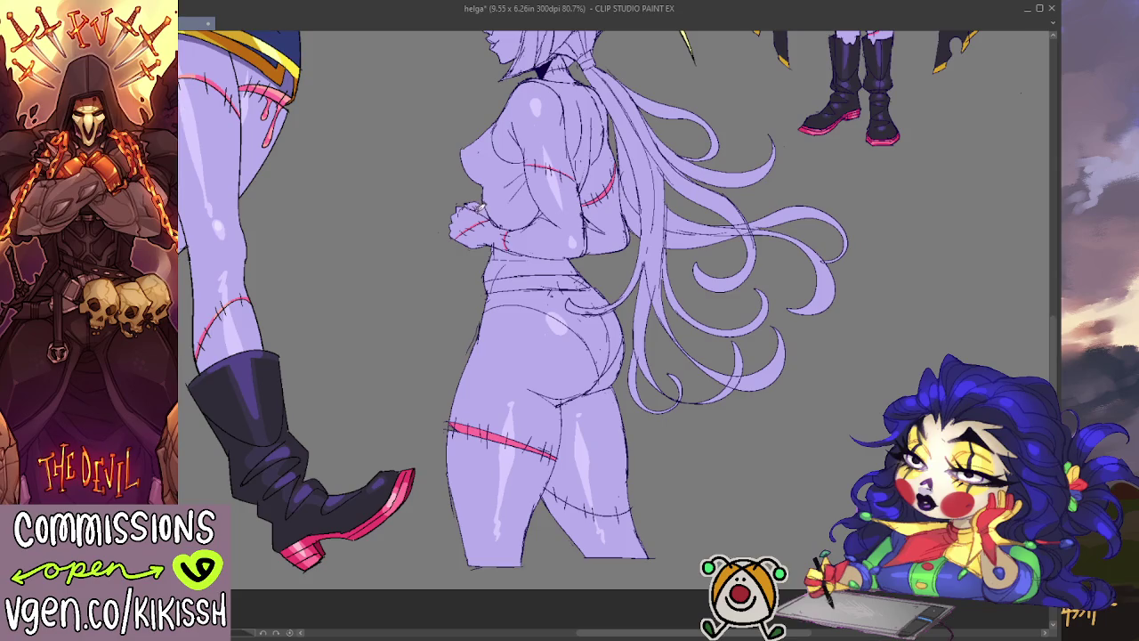
left_click_drag(663, 419, 600, 327)
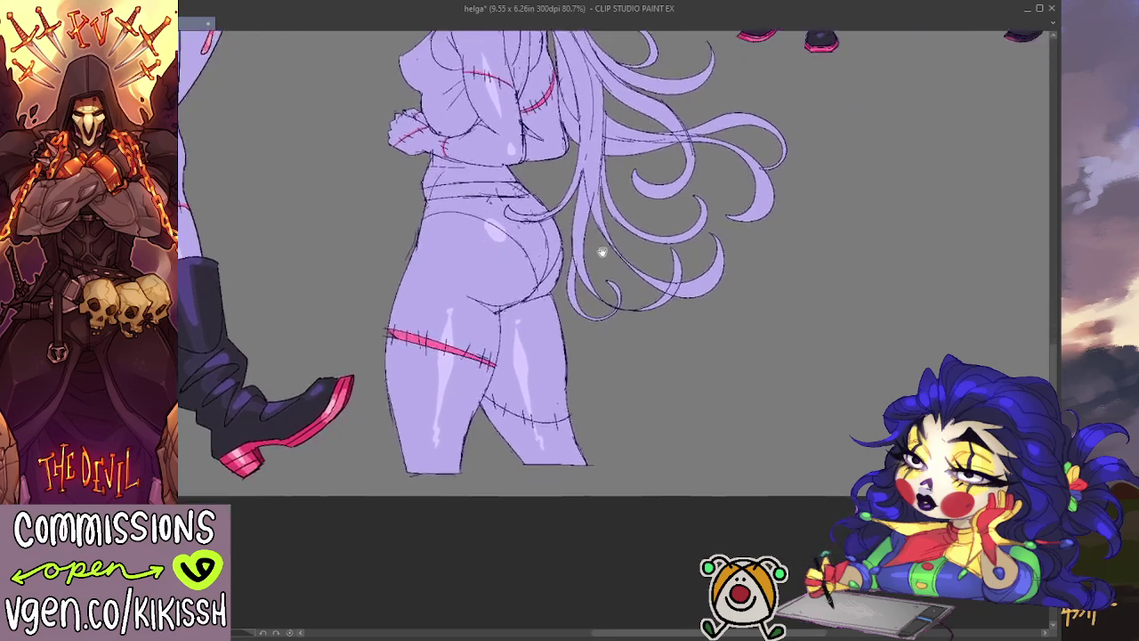
scroll(600, 327, "up", 5)
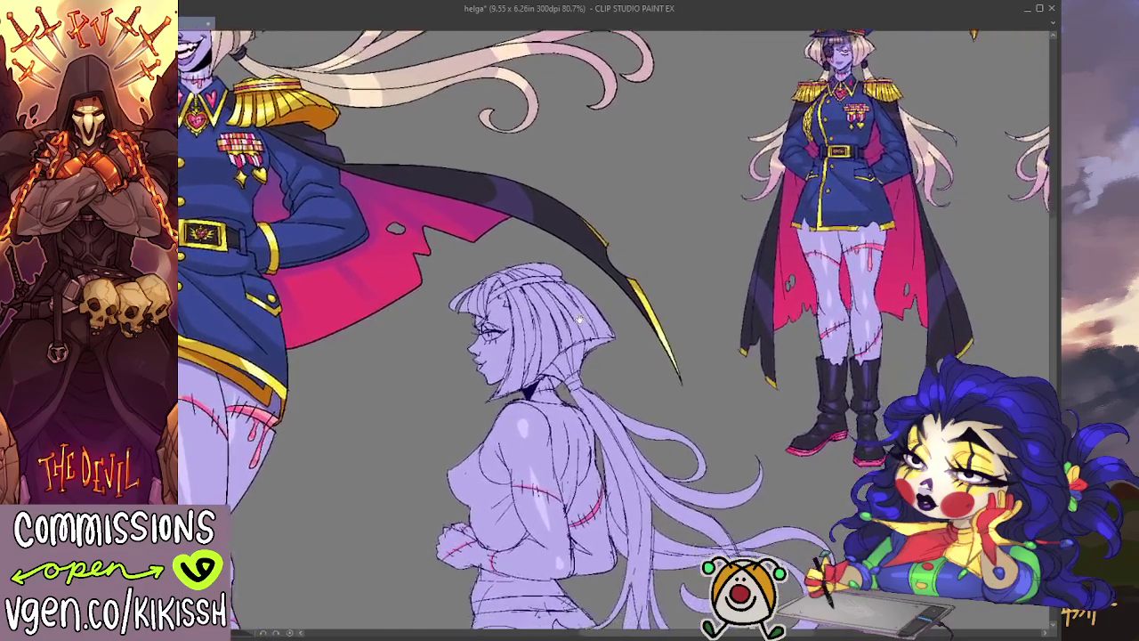
left_click_drag(603, 320, 550, 121)
left_click_drag(595, 552, 607, 362)
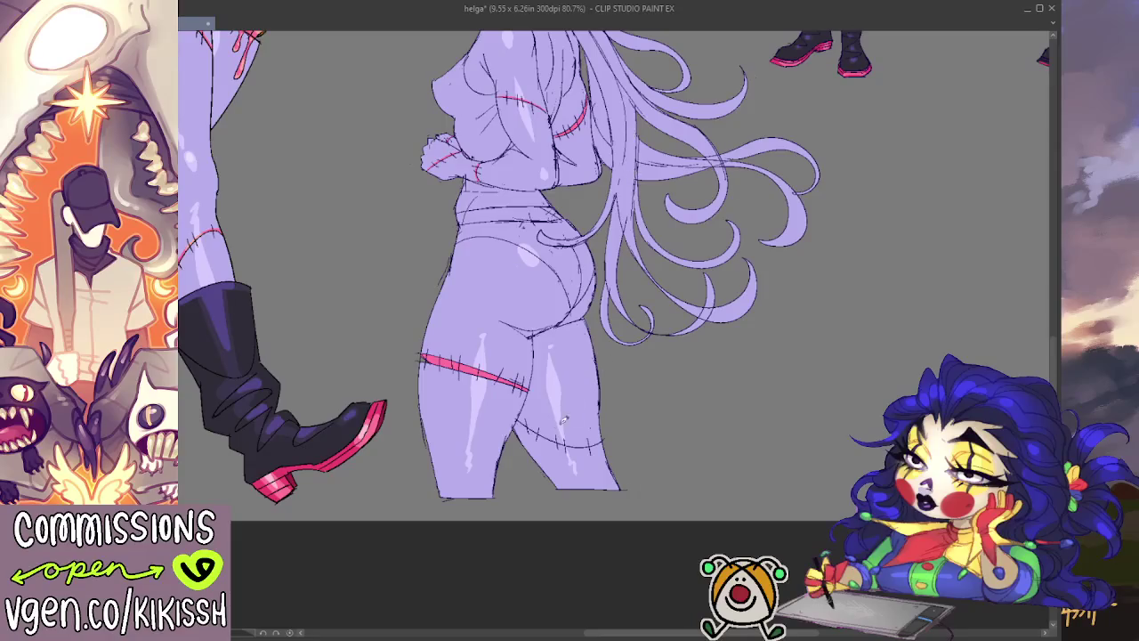
left_click_drag(558, 434, 583, 442)
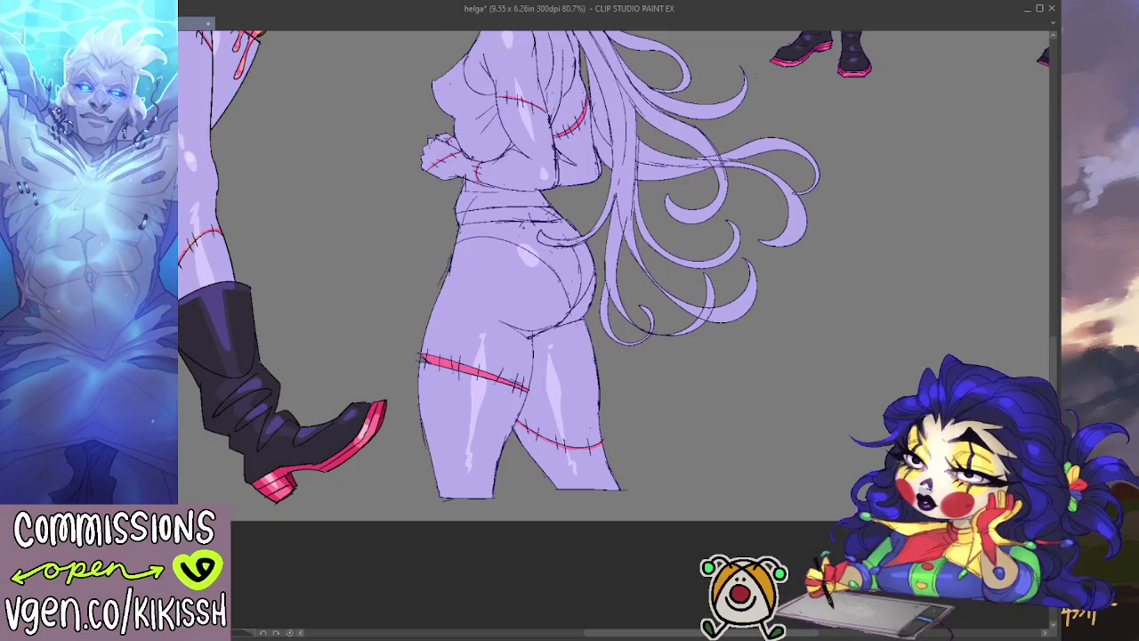
left_click_drag(752, 418, 785, 496)
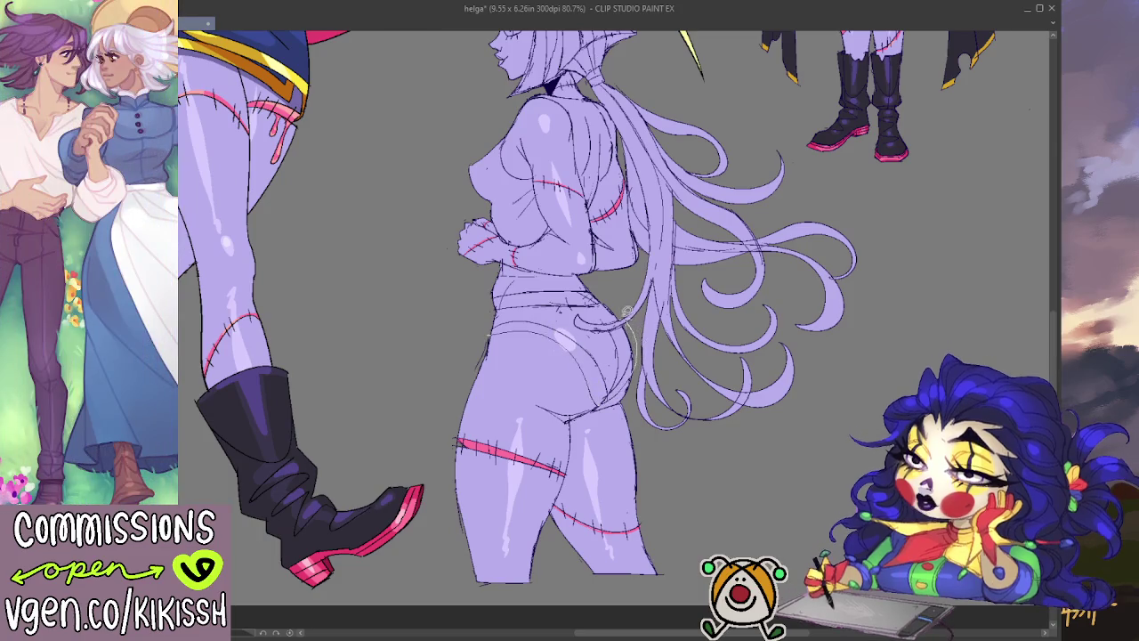
left_click(509, 334)
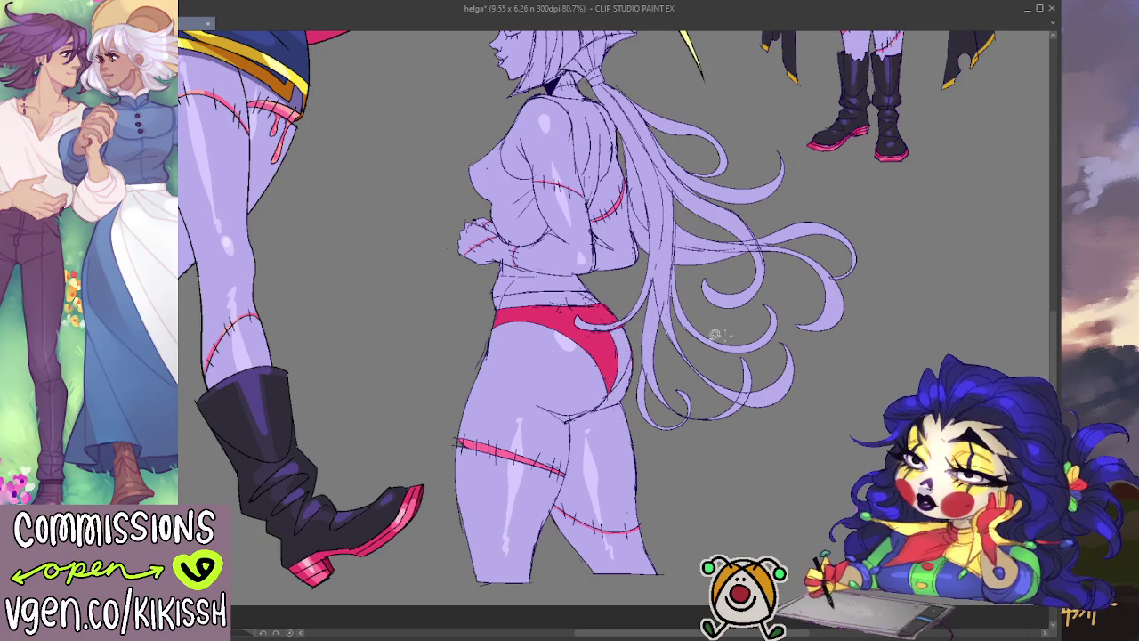
- Paint pink along the briefs' hip and right edges and fill the waistband
left_click_drag(612, 353, 604, 396)
mouse_move(622, 316)
left_mouse_down()
mouse_move(640, 354)
mouse_move(682, 326)
mouse_move(690, 288)
left_mouse_up()
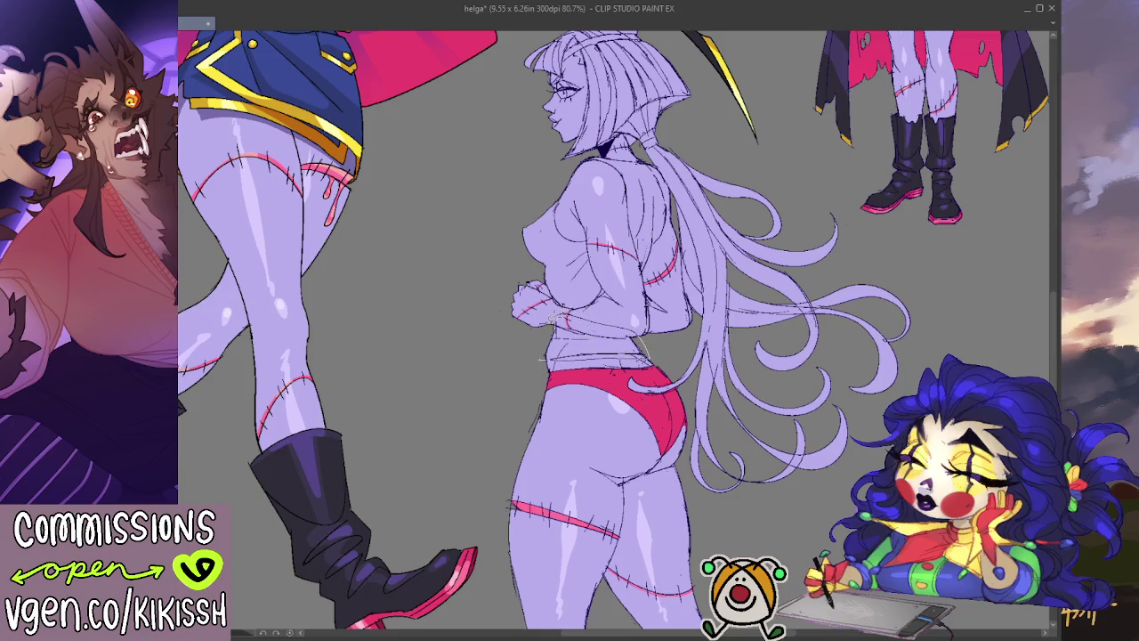
left_click(586, 350)
scroll(650, 243, "up", 2)
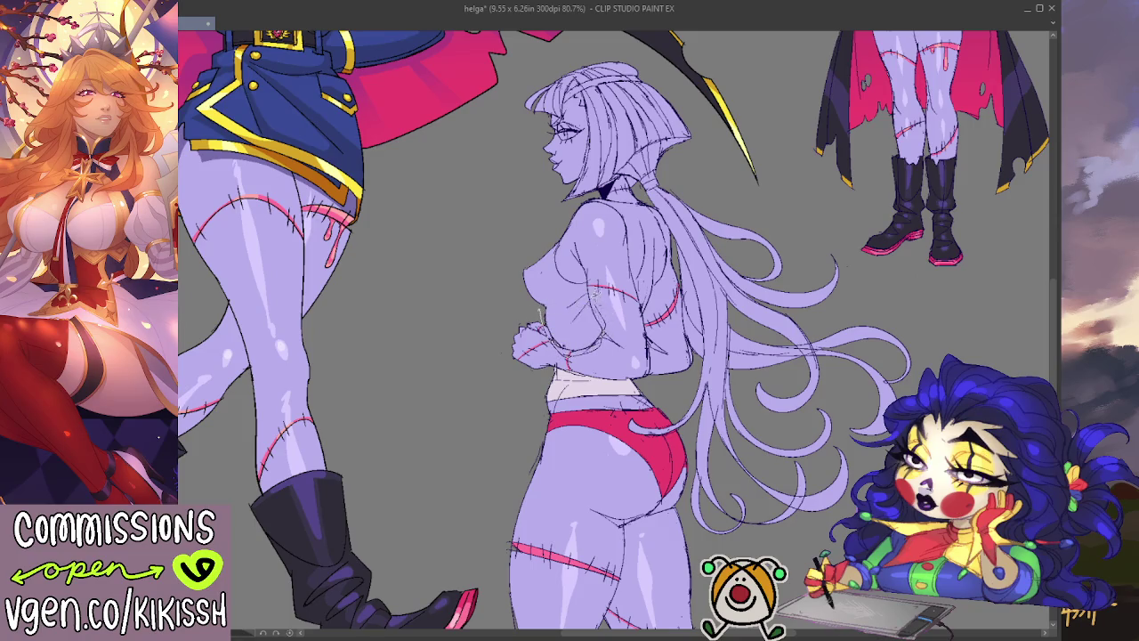
- Fill the crop top's chest and upper back with a pale colour
left_click(578, 276)
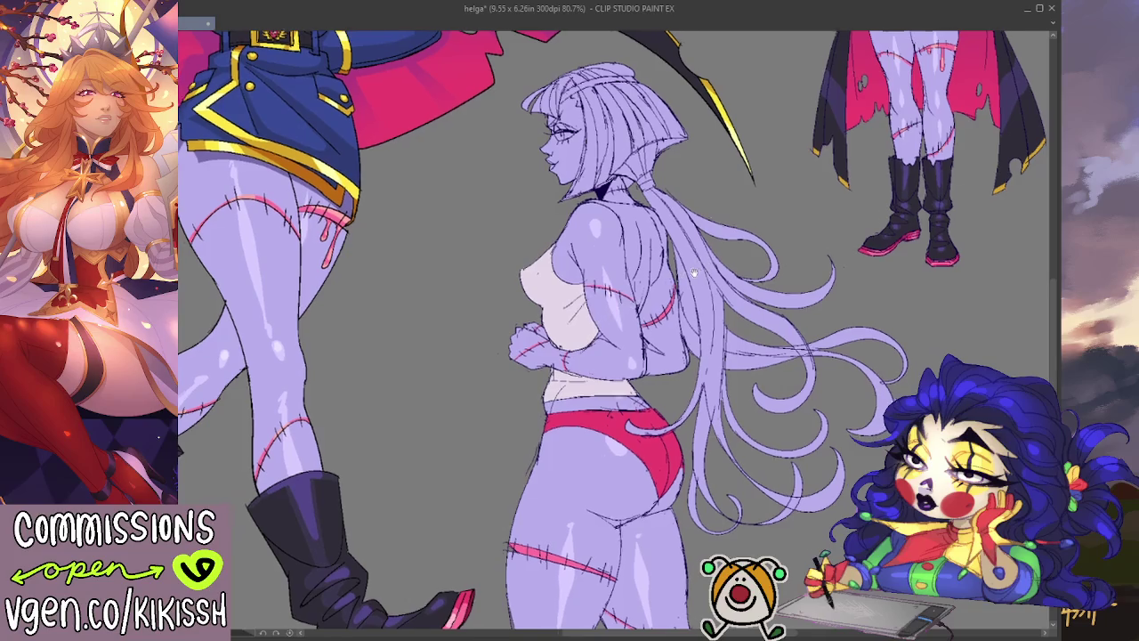
left_click_drag(629, 248, 605, 265)
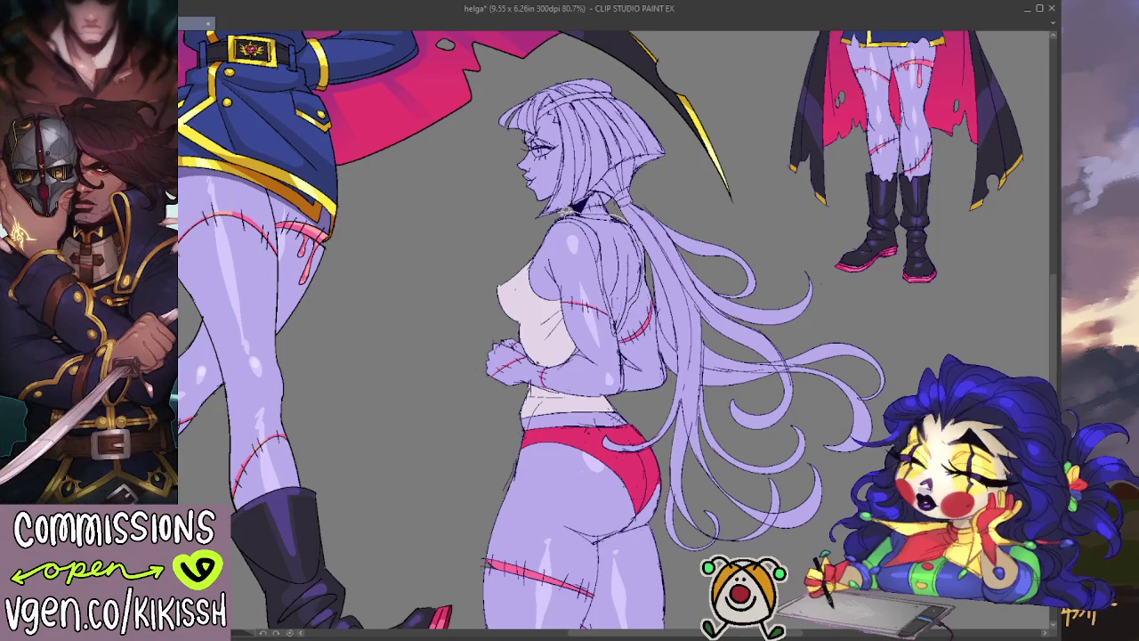
left_click(604, 233)
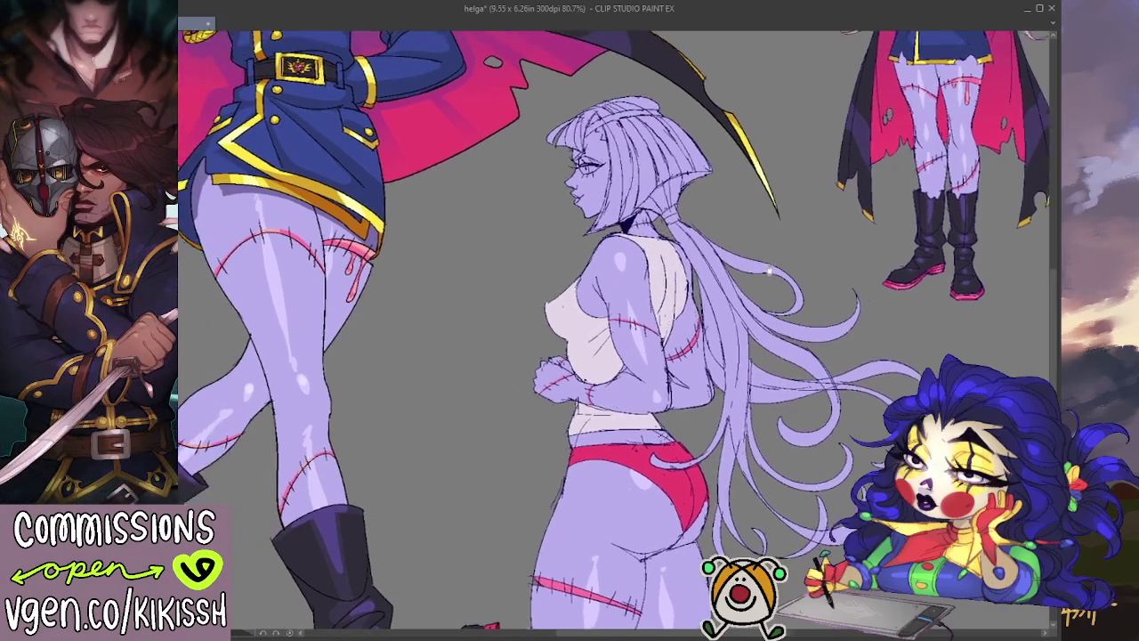
left_click_drag(754, 230, 817, 243)
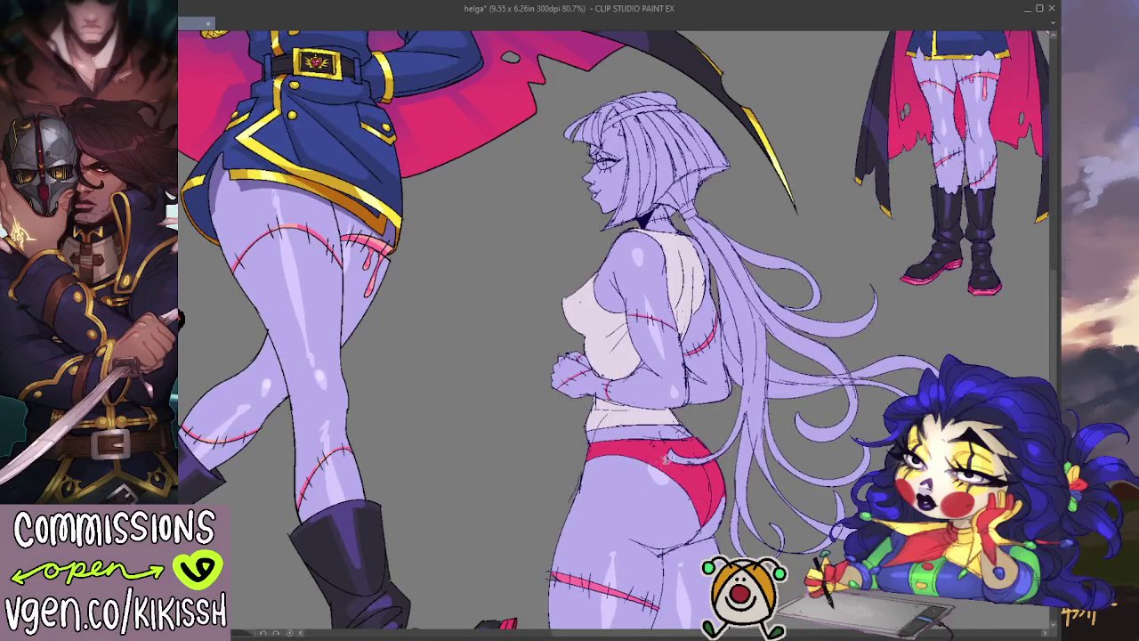
- Recolour the top and waistband pink to match the briefs, then zoom out to 72.6%
left_click(658, 462)
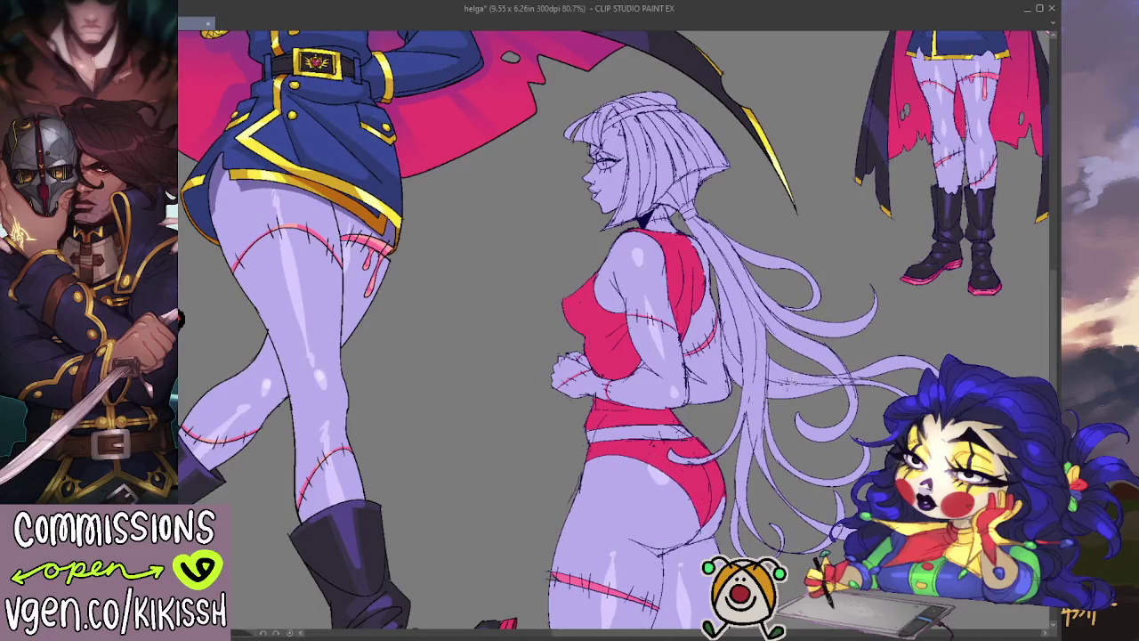
left_click_drag(881, 342, 634, 258)
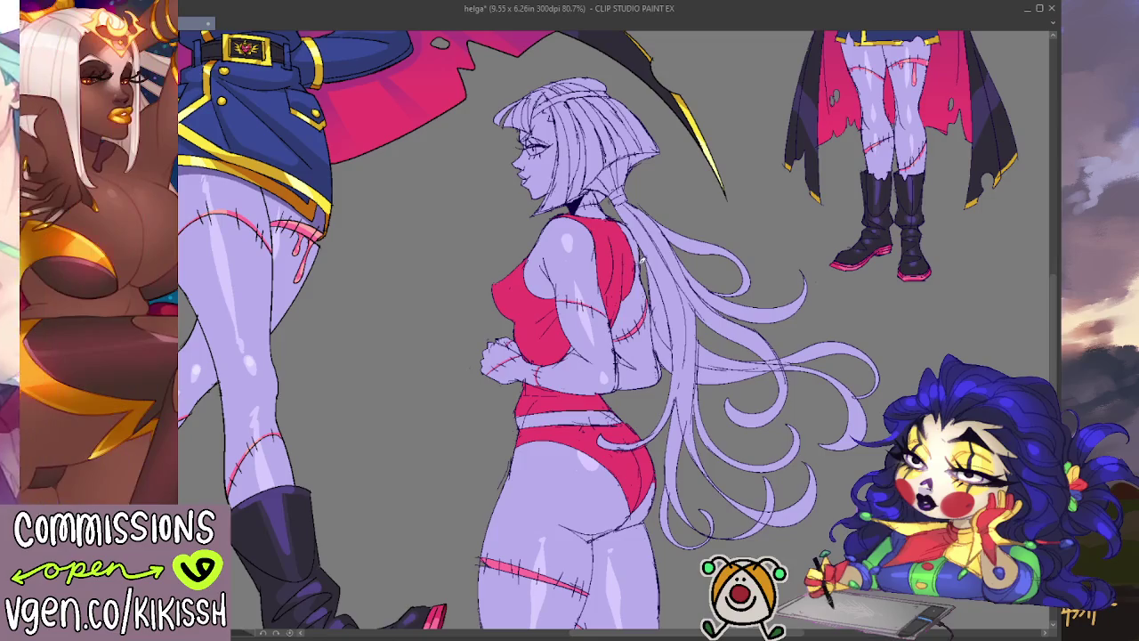
left_click_drag(628, 224, 641, 207)
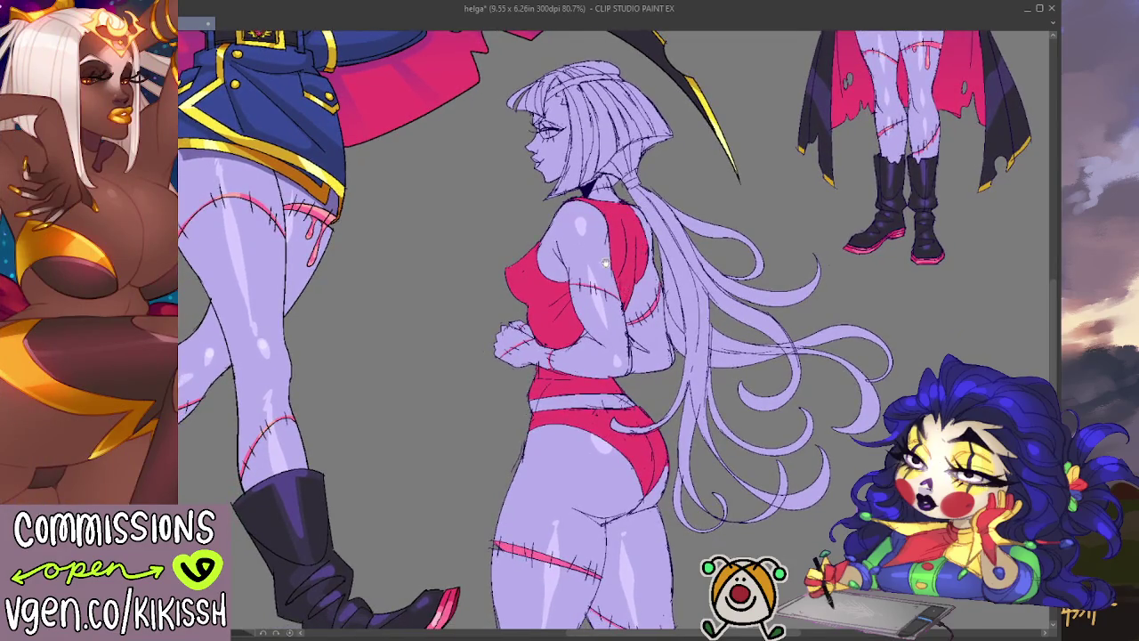
left_click_drag(627, 285, 576, 329)
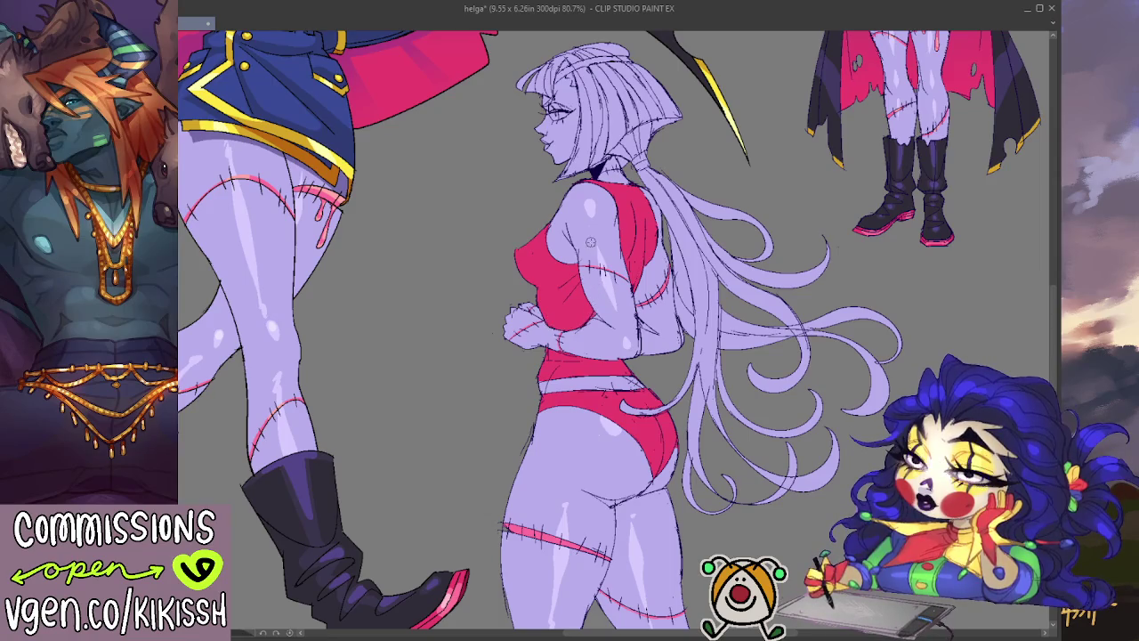
scroll(534, 208, "down", 1)
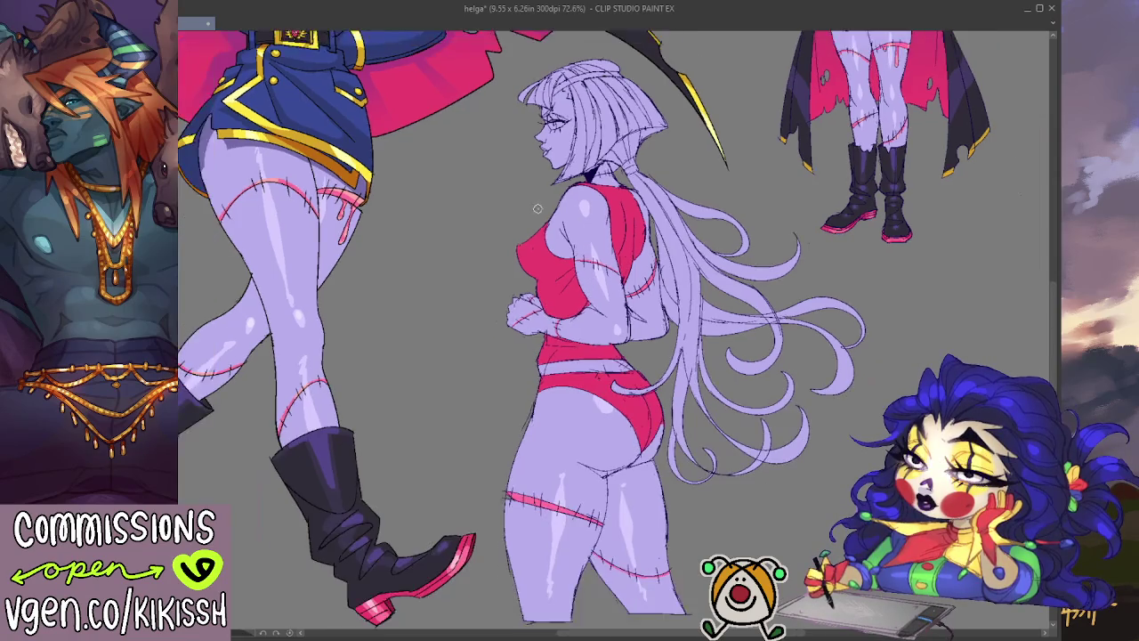
scroll(534, 207, "down", 1)
scroll(499, 222, "down", 1)
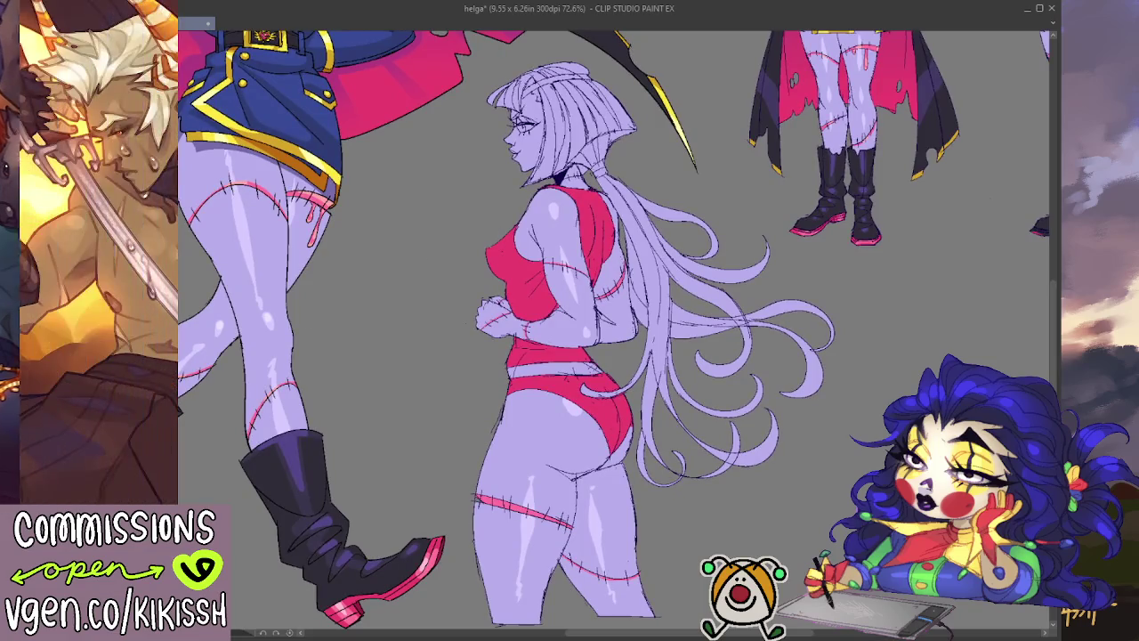
- Try black and purple on the clothing, settling the briefs on a darker magenta-purple
key("ctrl+z")
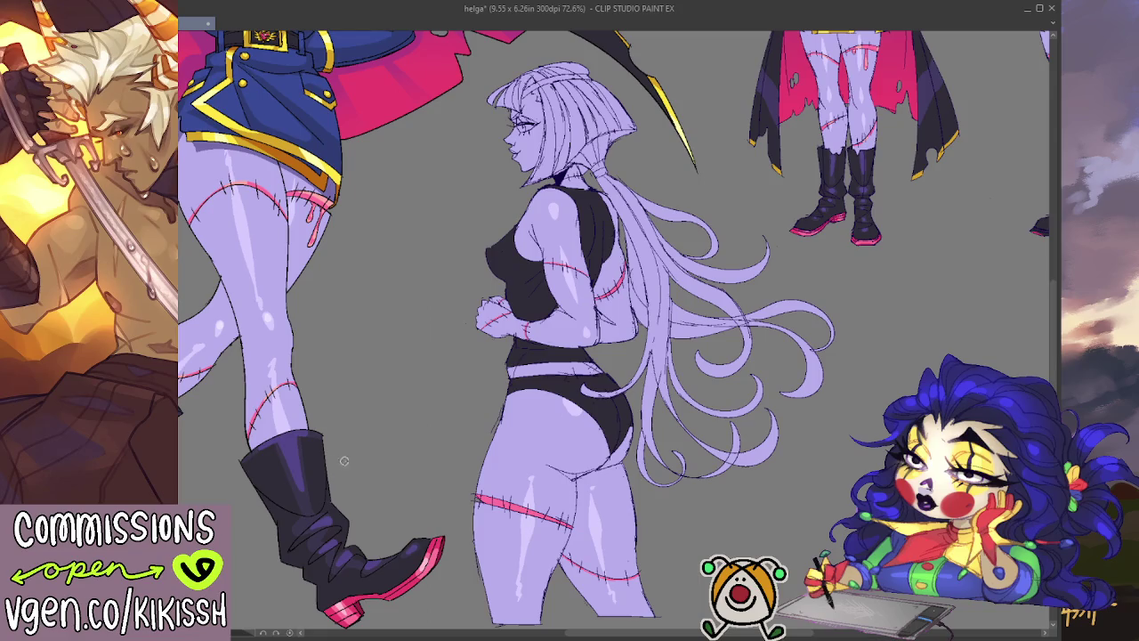
key("ctrl+y")
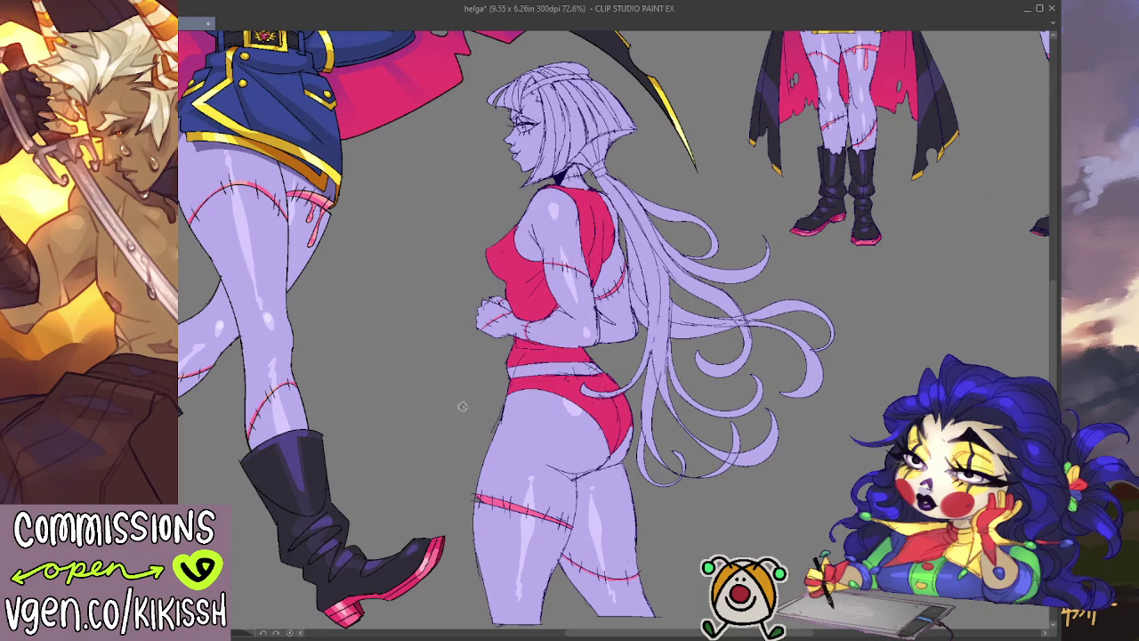
left_click_drag(508, 387, 602, 497)
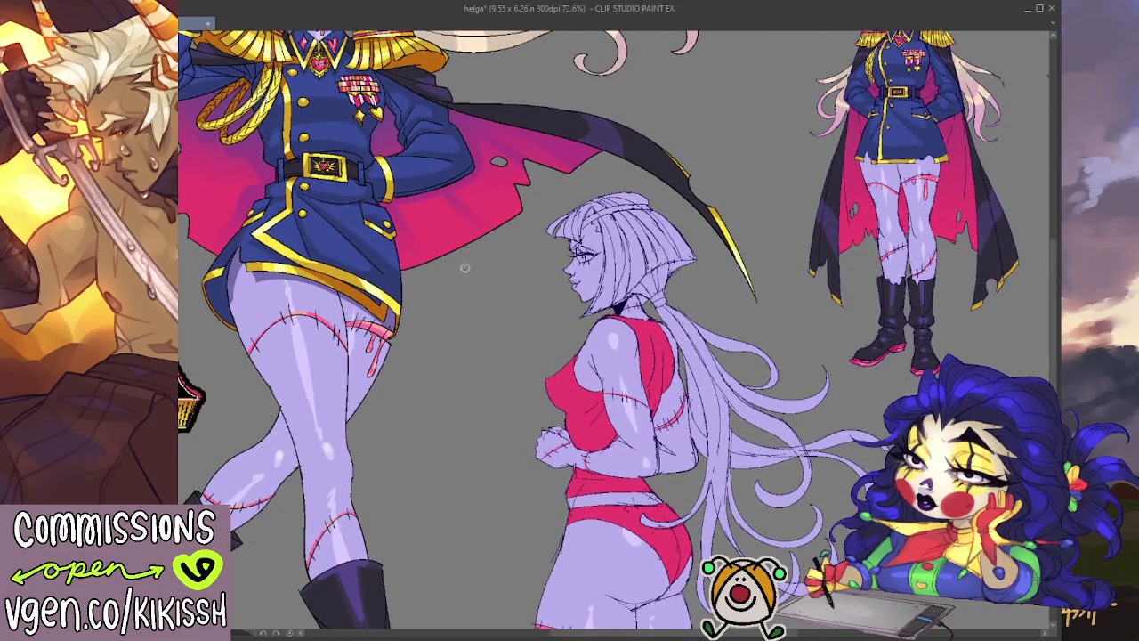
key("ctrl+y")
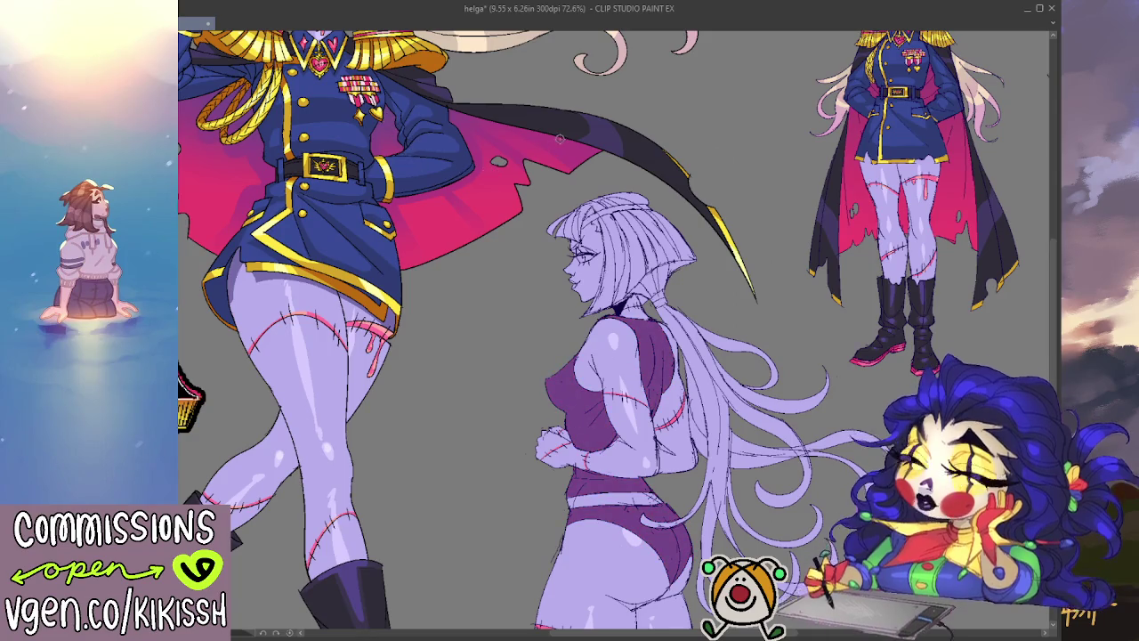
key("e")
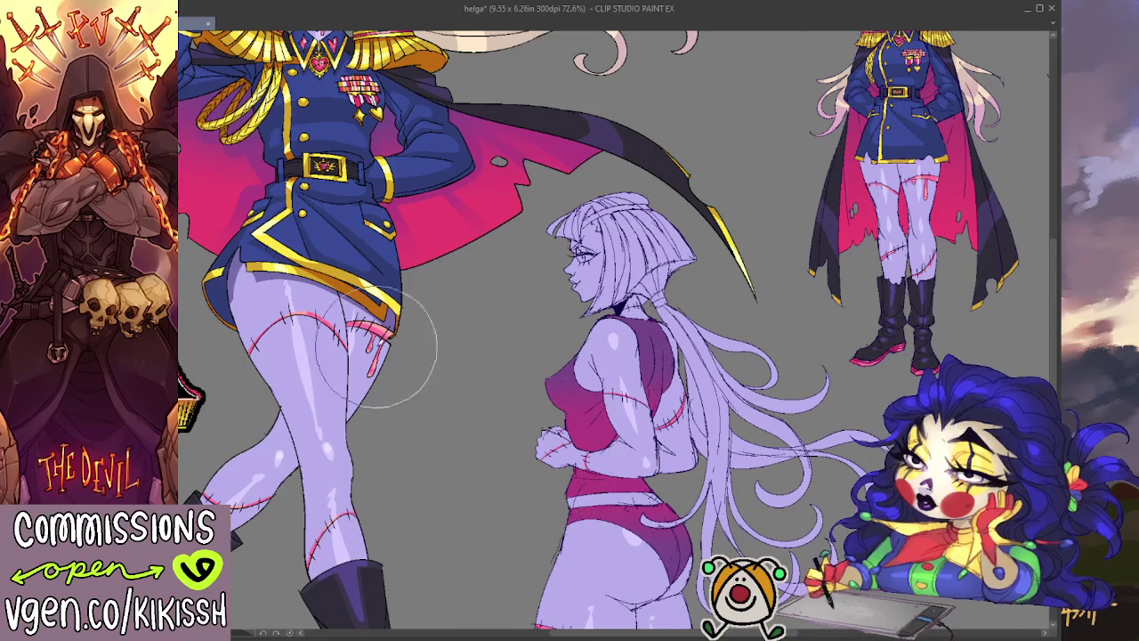
scroll(435, 234, "down", 3)
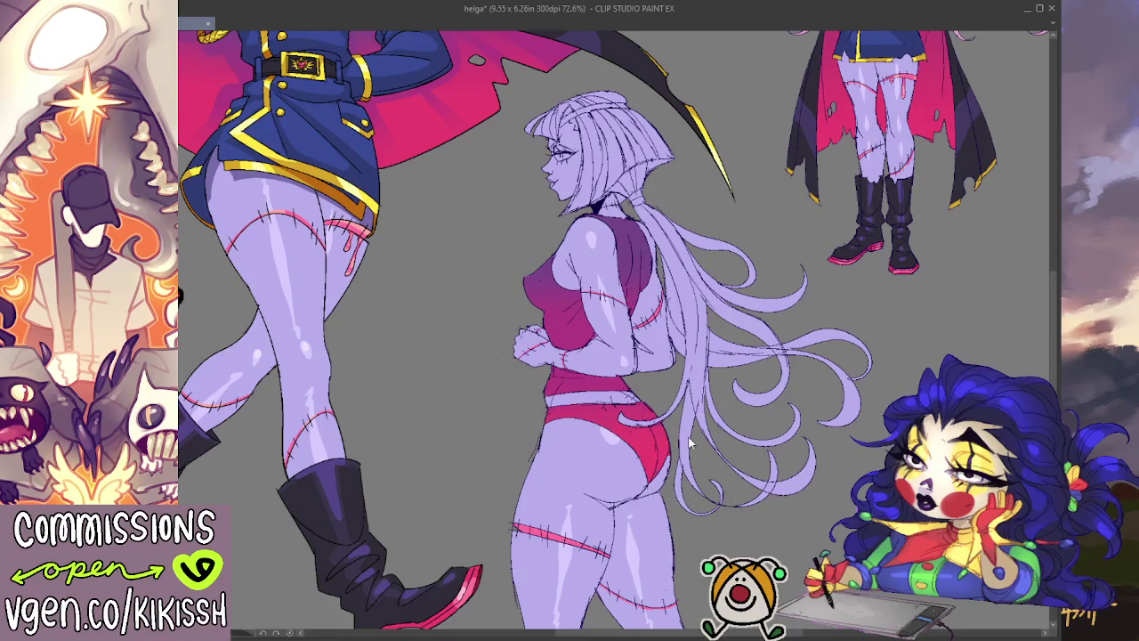
key("ctrl+z")
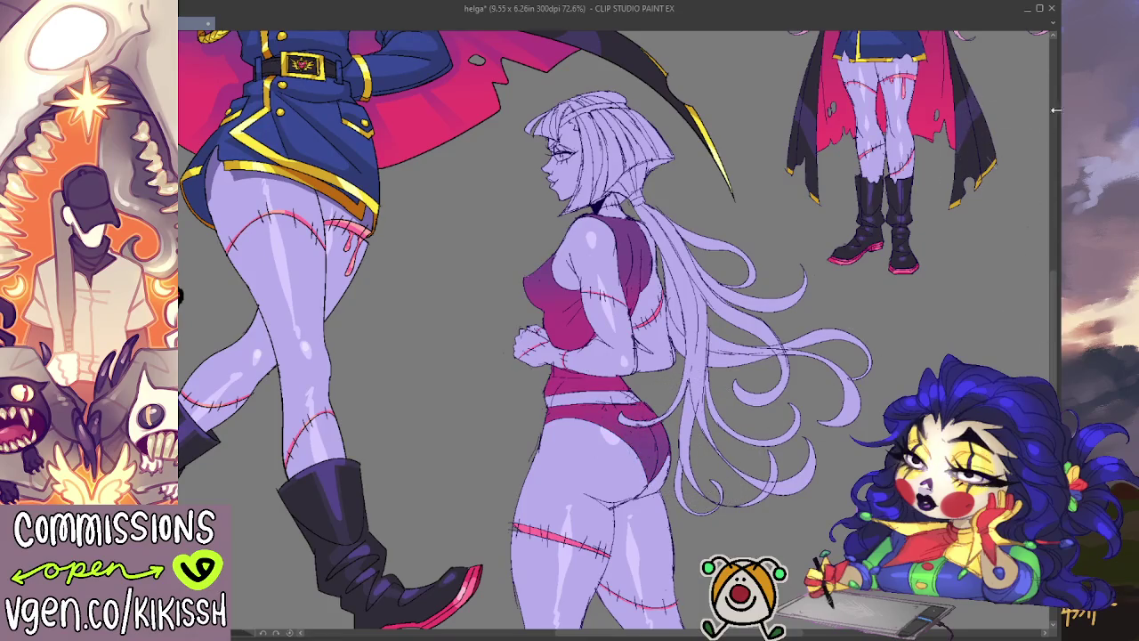
- Lasso-select the torso and arms, then deselect and select the right side of the hips
mouse_move(645, 388)
left_mouse_down()
mouse_move(507, 381)
mouse_move(596, 325)
left_mouse_up()
key("ctrl+d")
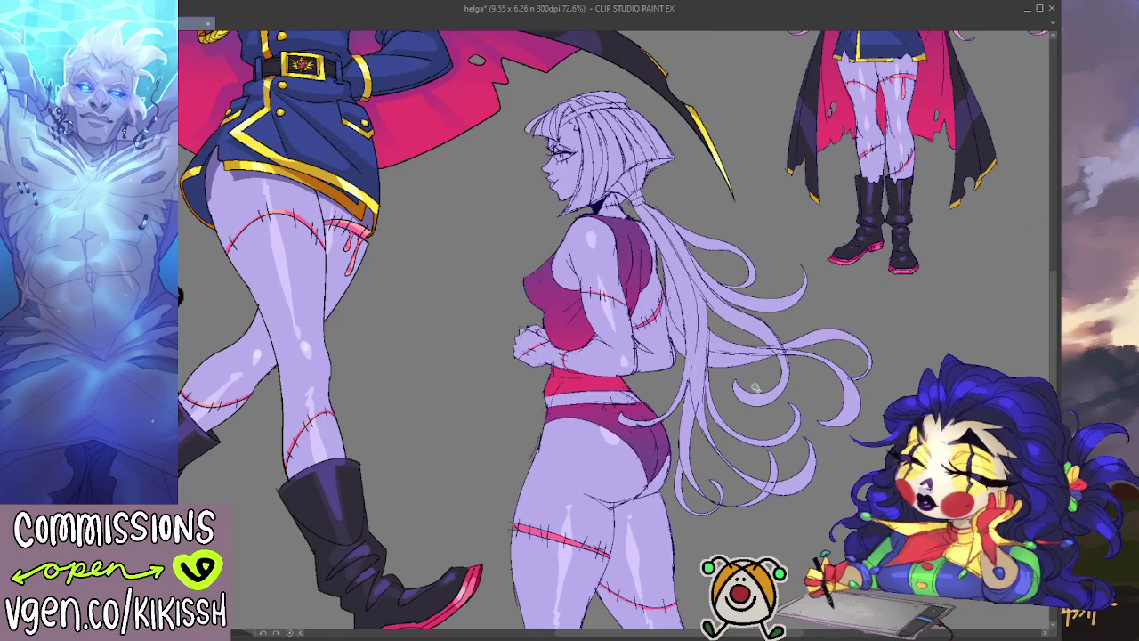
mouse_move(623, 427)
left_mouse_down()
mouse_move(634, 418)
mouse_move(618, 421)
left_mouse_up()
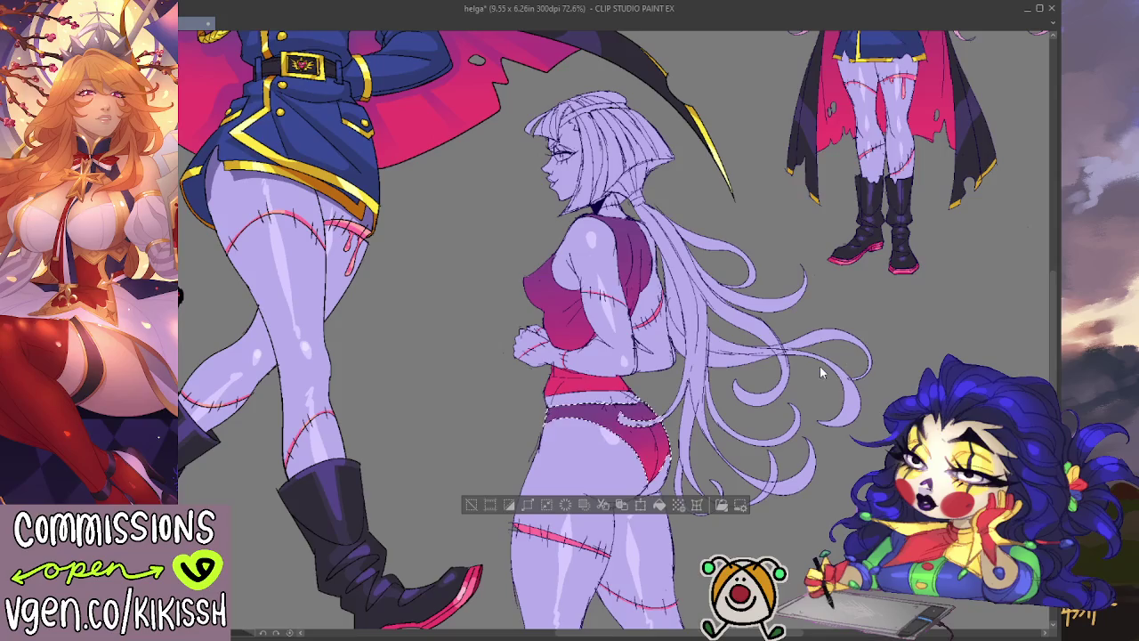
- Deselect the hips, flip the canvas horizontally and back, and pan to the lower figures
key("ctrl+d")
scroll(806, 311, "down", 2)
scroll(806, 312, "up", 2)
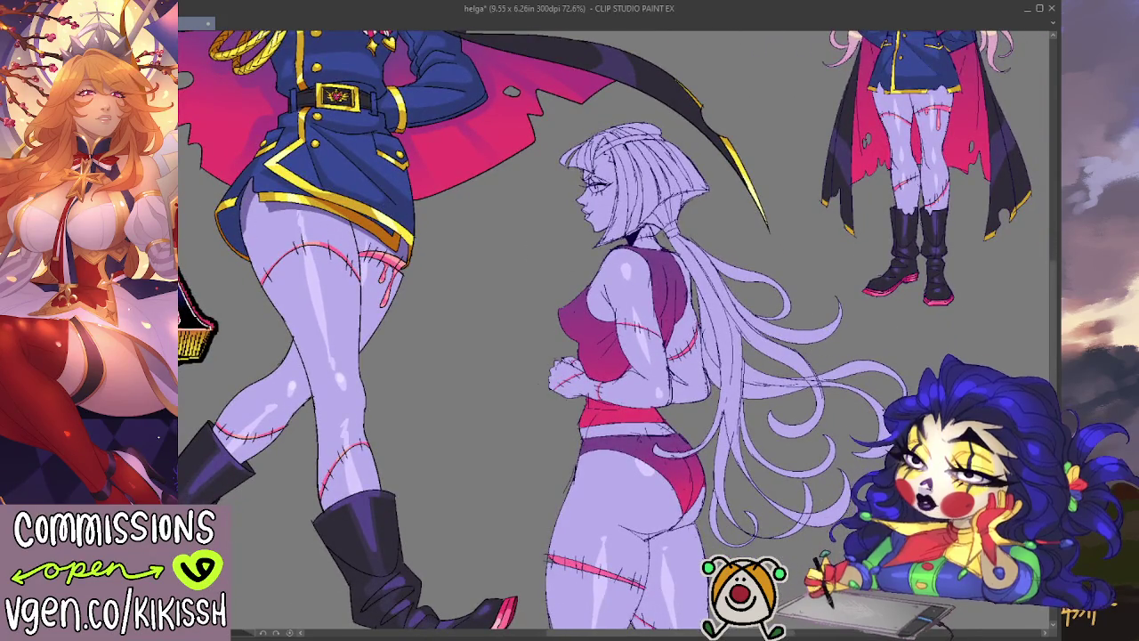
key("h")
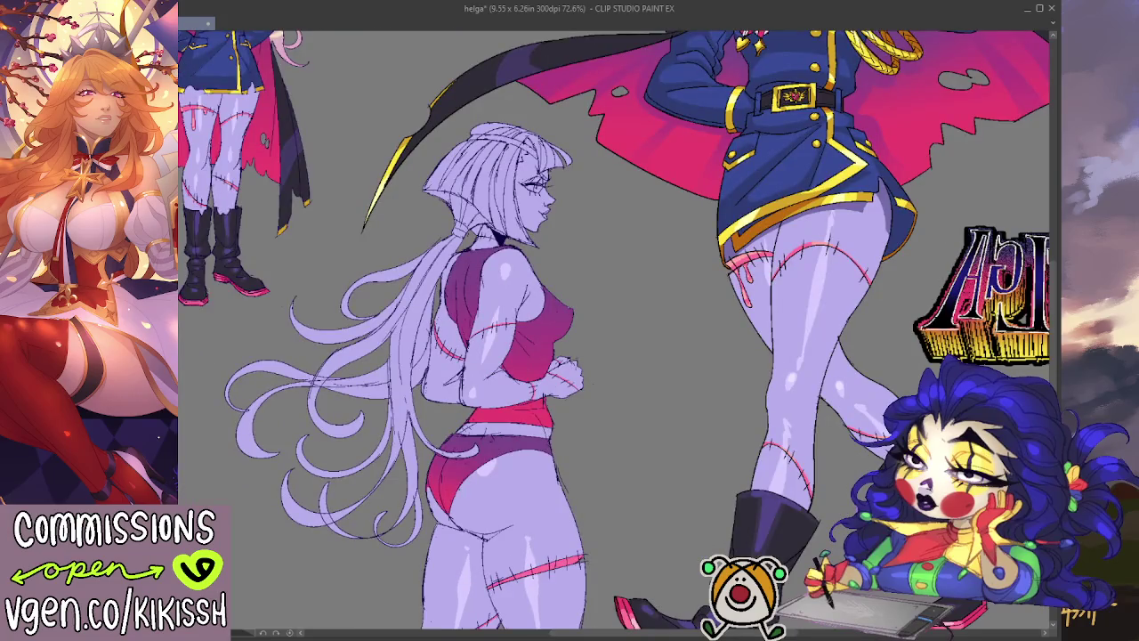
key("h")
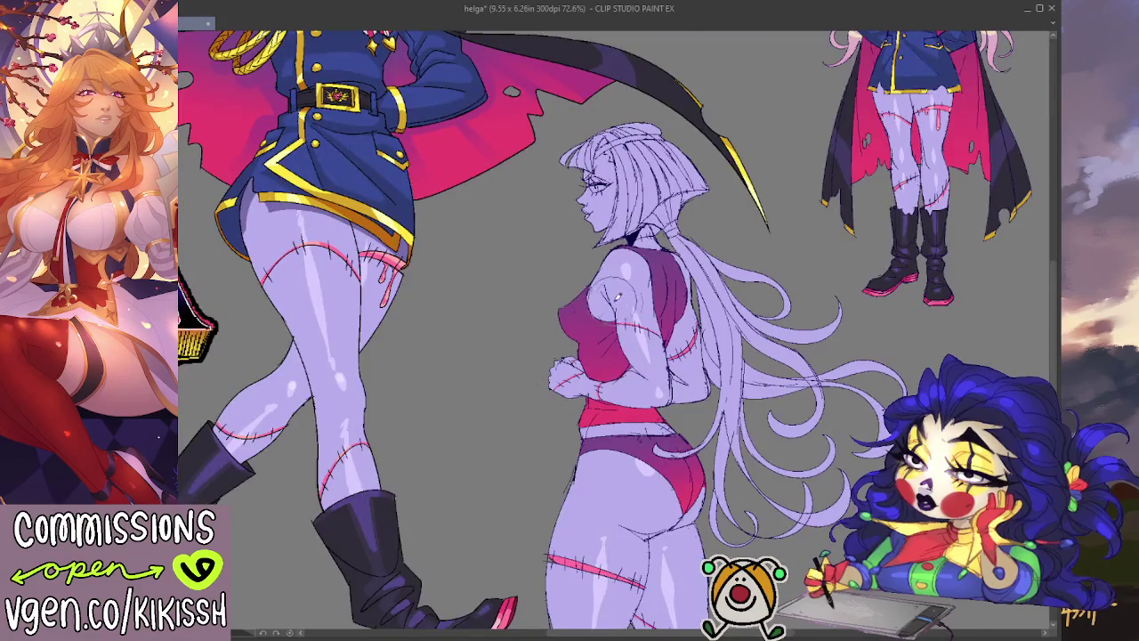
left_click_drag(608, 273, 550, 249)
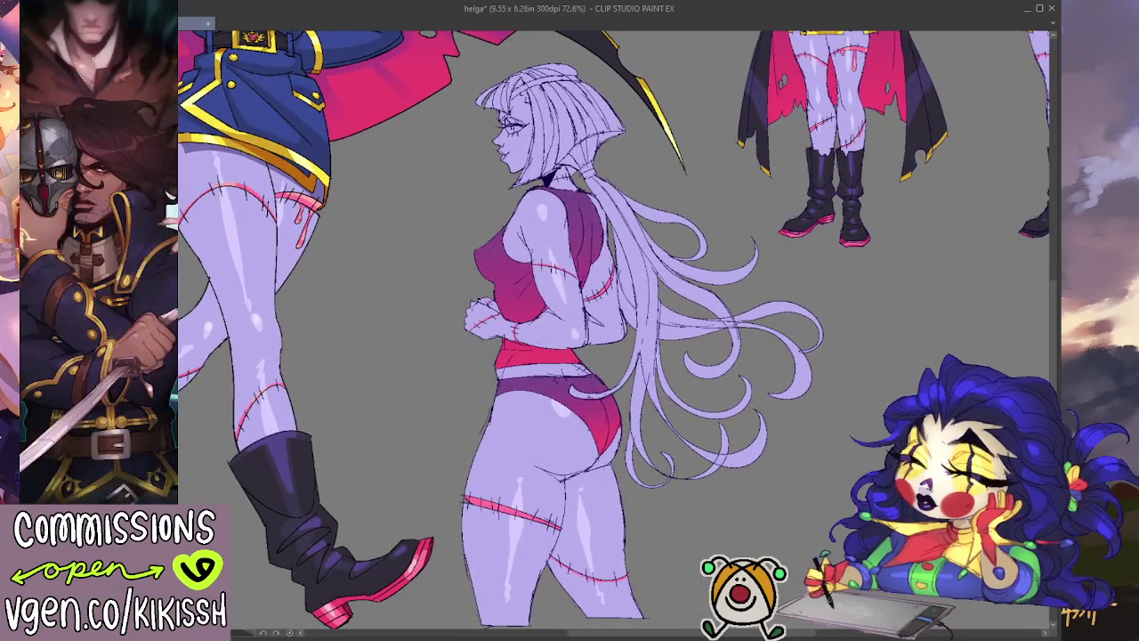
left_click_drag(251, 280, 322, 529)
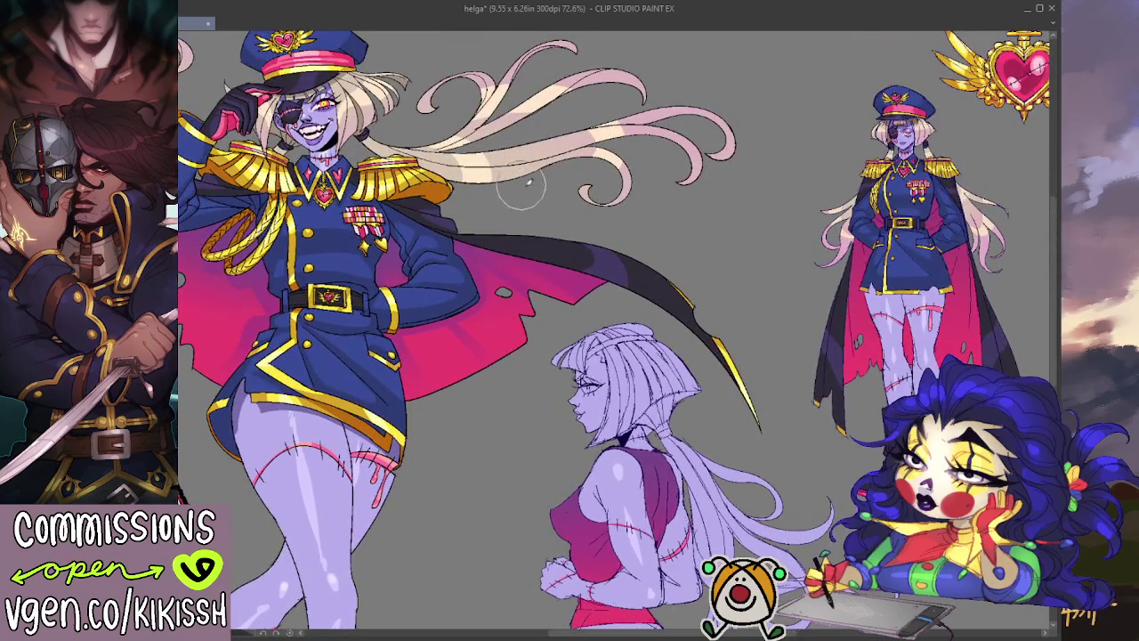
left_click_drag(768, 367, 694, 231)
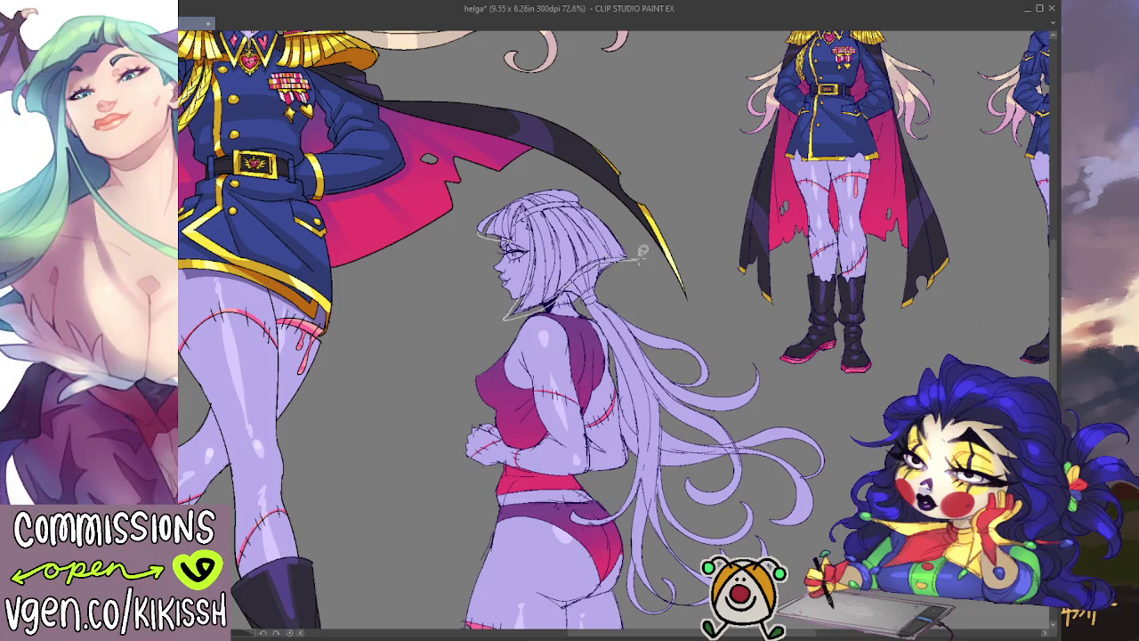
- Fill the selected bob hair pale blonde, including its lower edge by the ear
left_click_drag(485, 203, 481, 241)
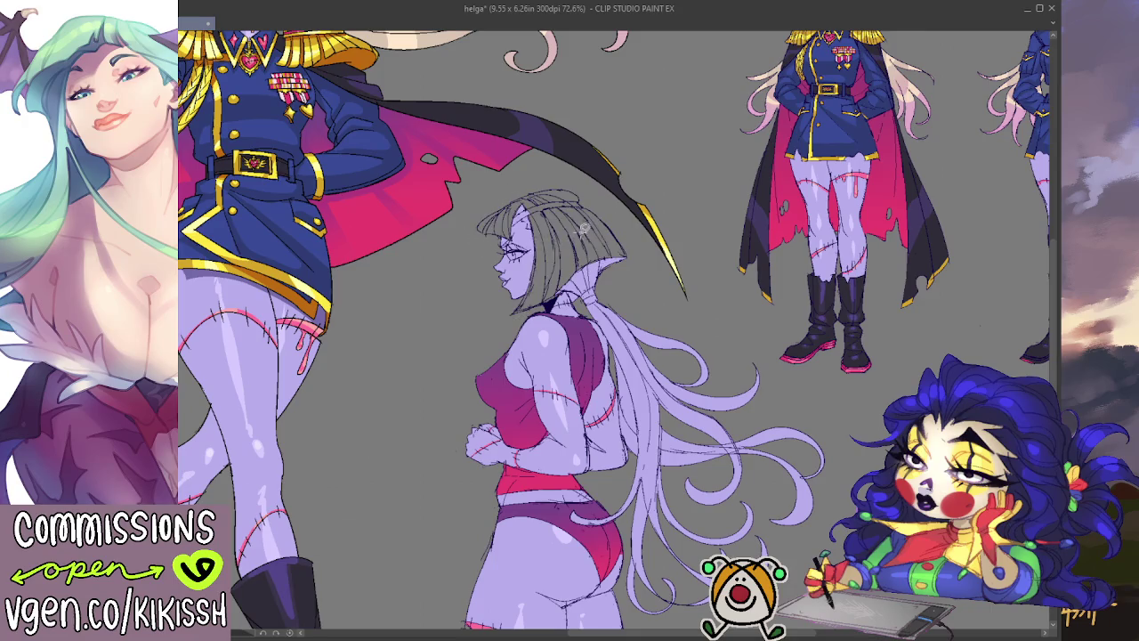
scroll(479, 185, "up", 2)
scroll(454, 293, "up", 2)
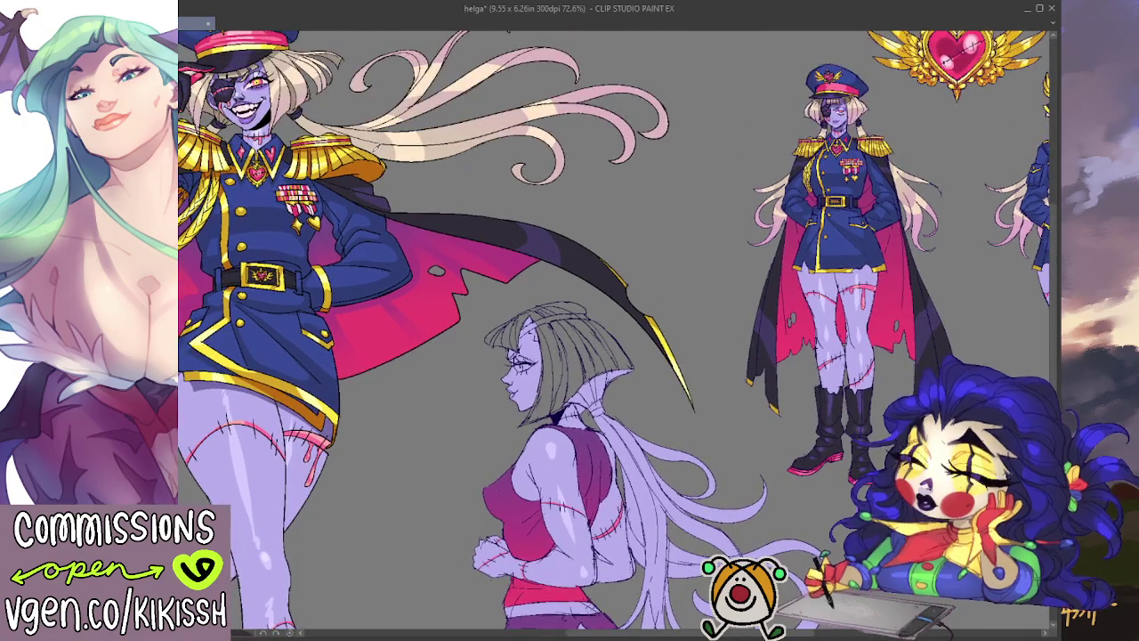
key("alt+Delete")
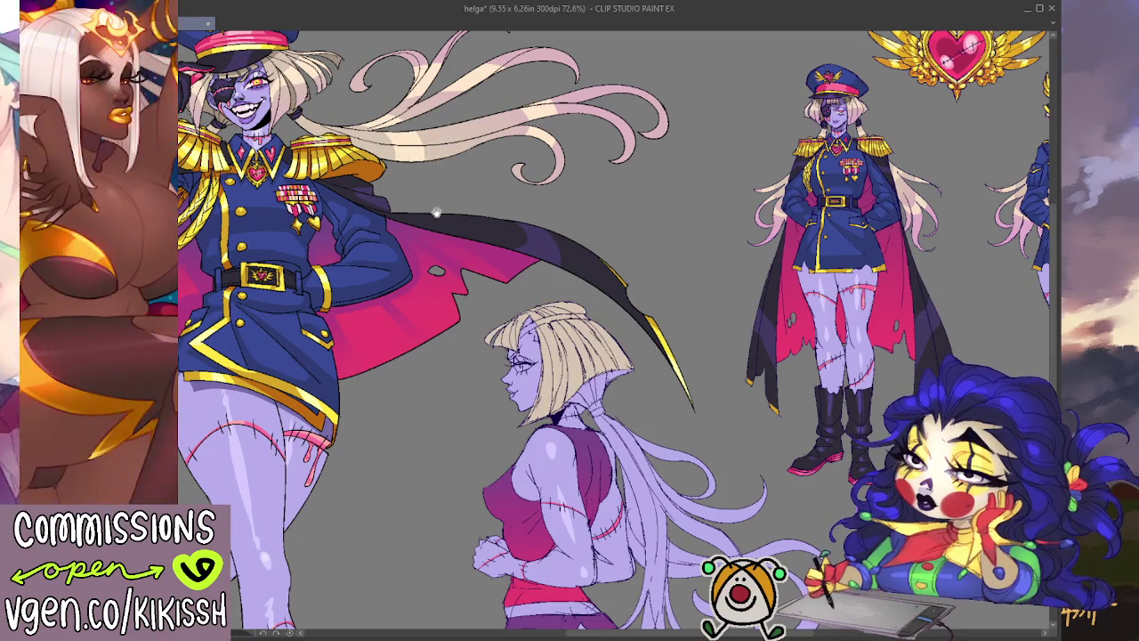
scroll(429, 215, "up", 1)
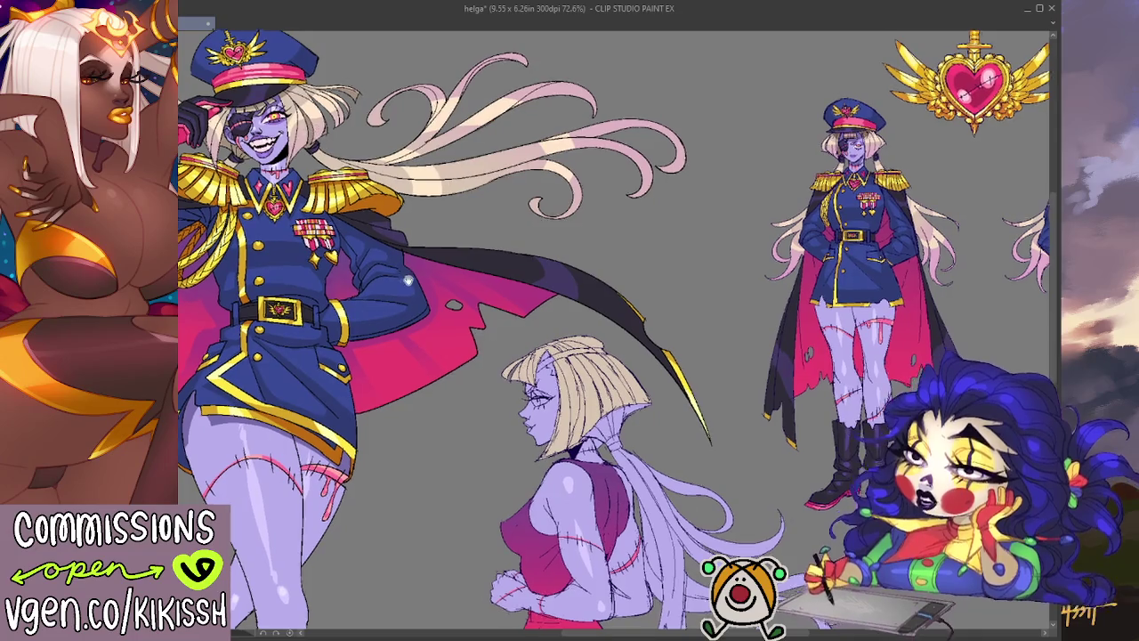
scroll(614, 330, "down", 2)
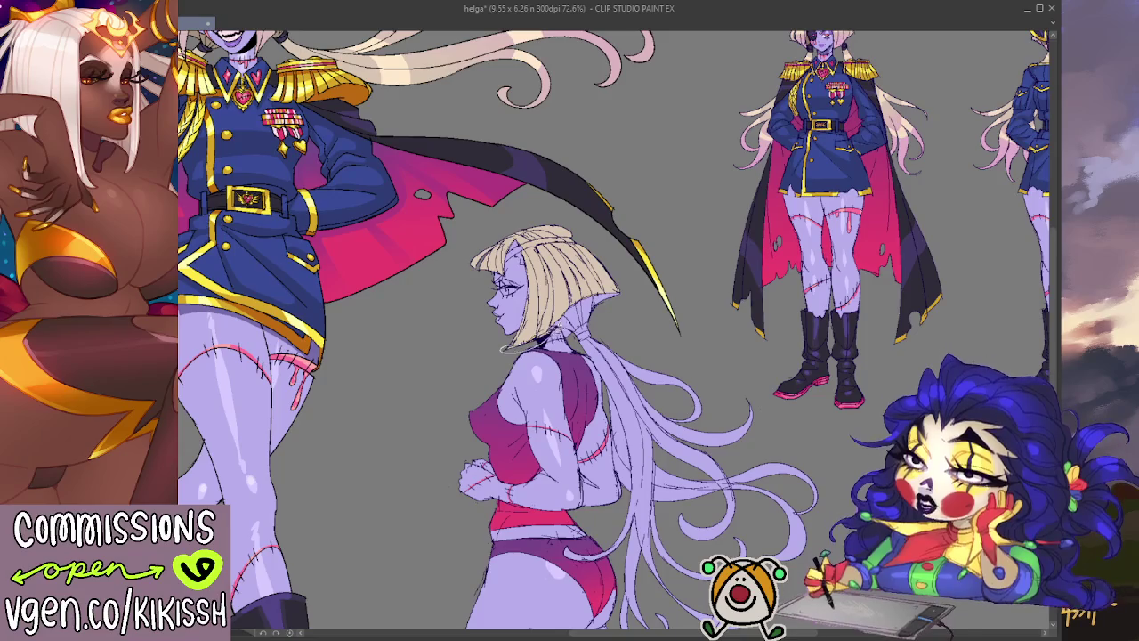
left_click_drag(591, 318, 627, 292)
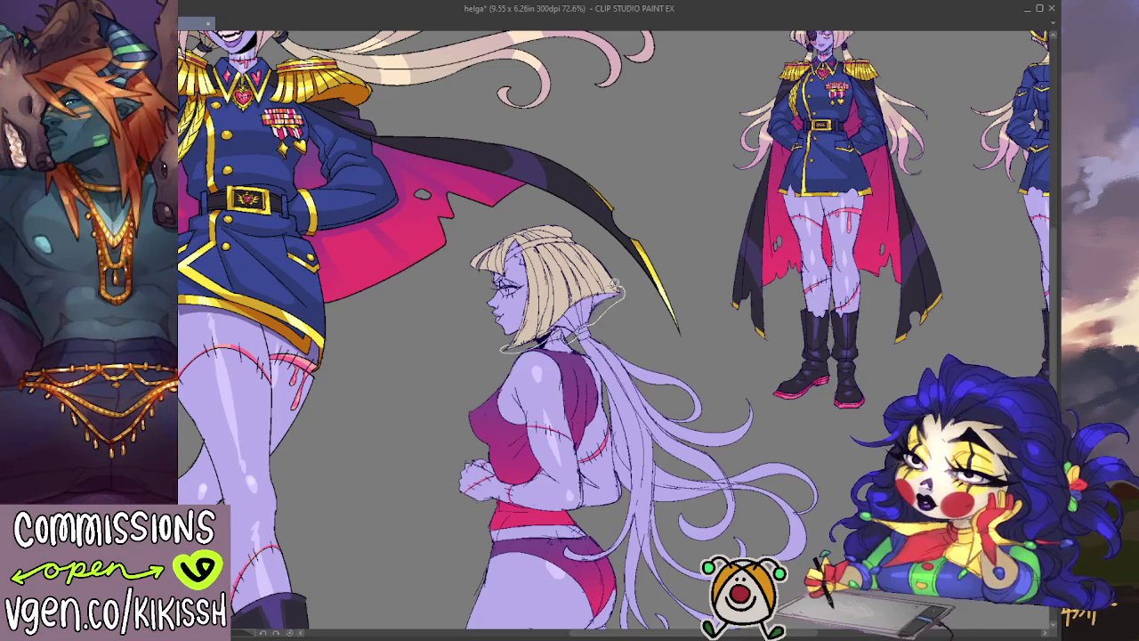
left_click_drag(546, 325, 546, 324)
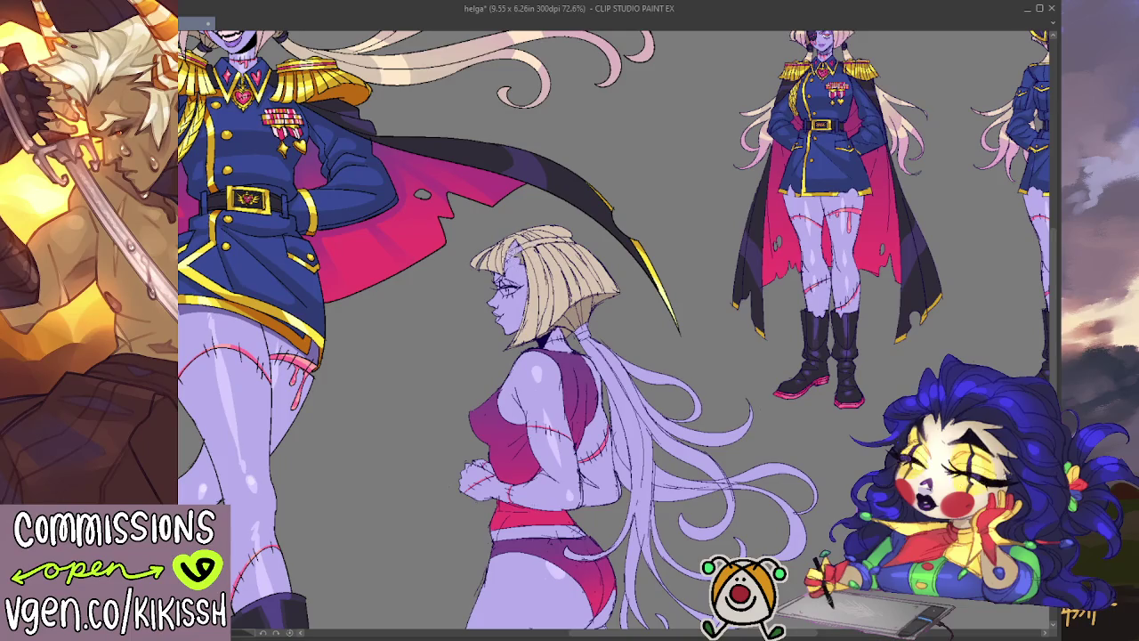
- Lasso-select the long ponytail area, redoing the first unfinished outline
mouse_move(630, 234)
left_mouse_down()
mouse_move(692, 225)
mouse_move(712, 350)
left_mouse_up()
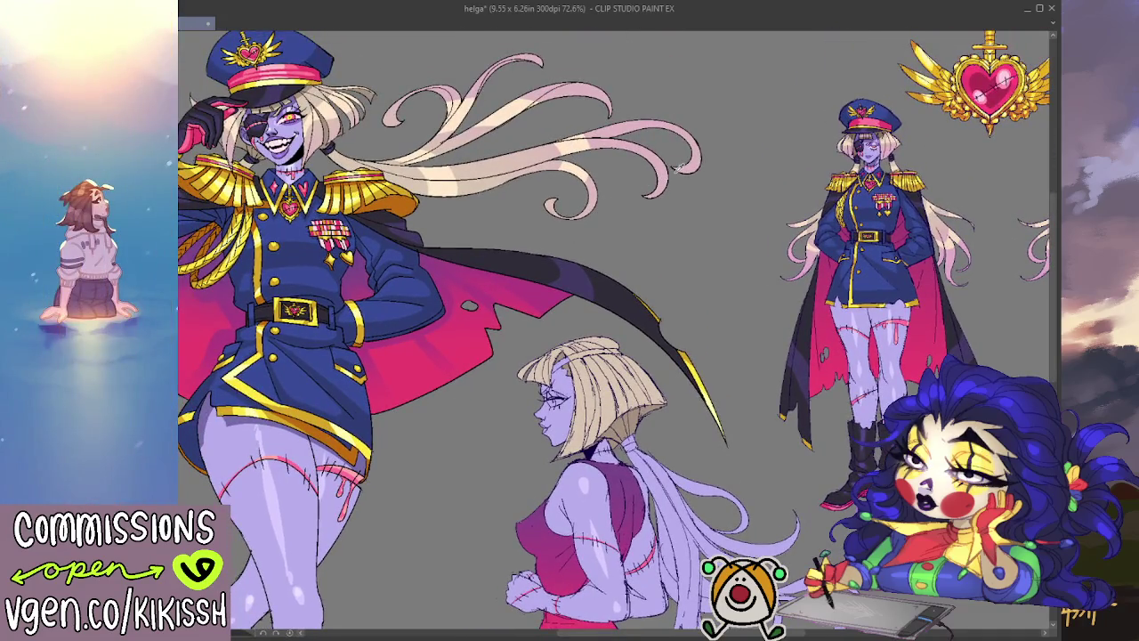
left_click_drag(718, 289, 727, 187)
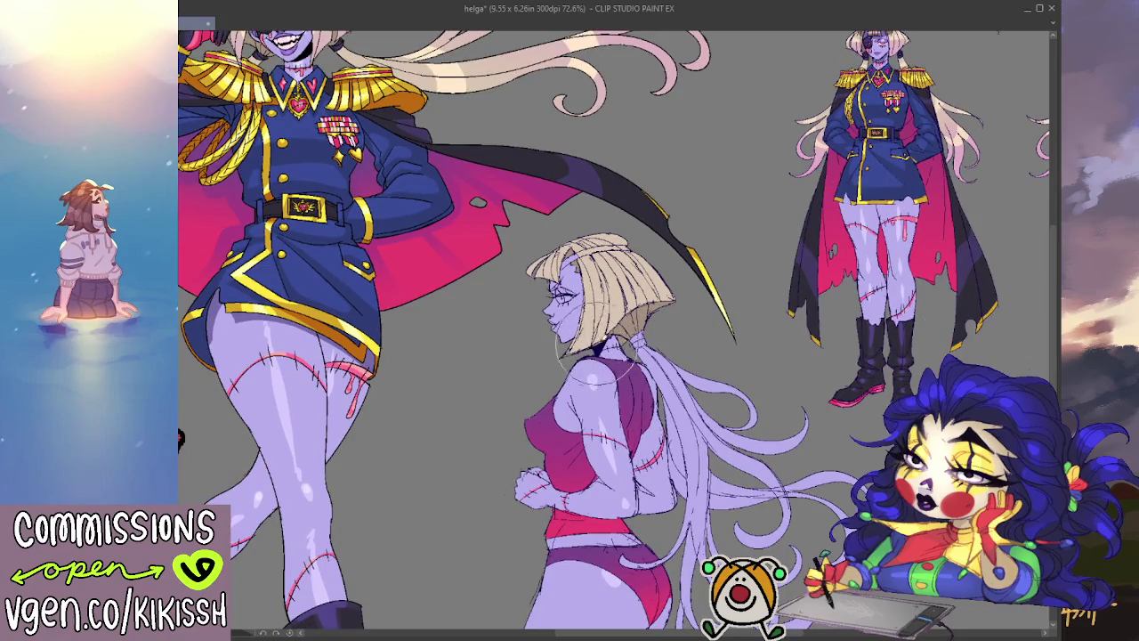
left_click_drag(587, 365, 596, 351)
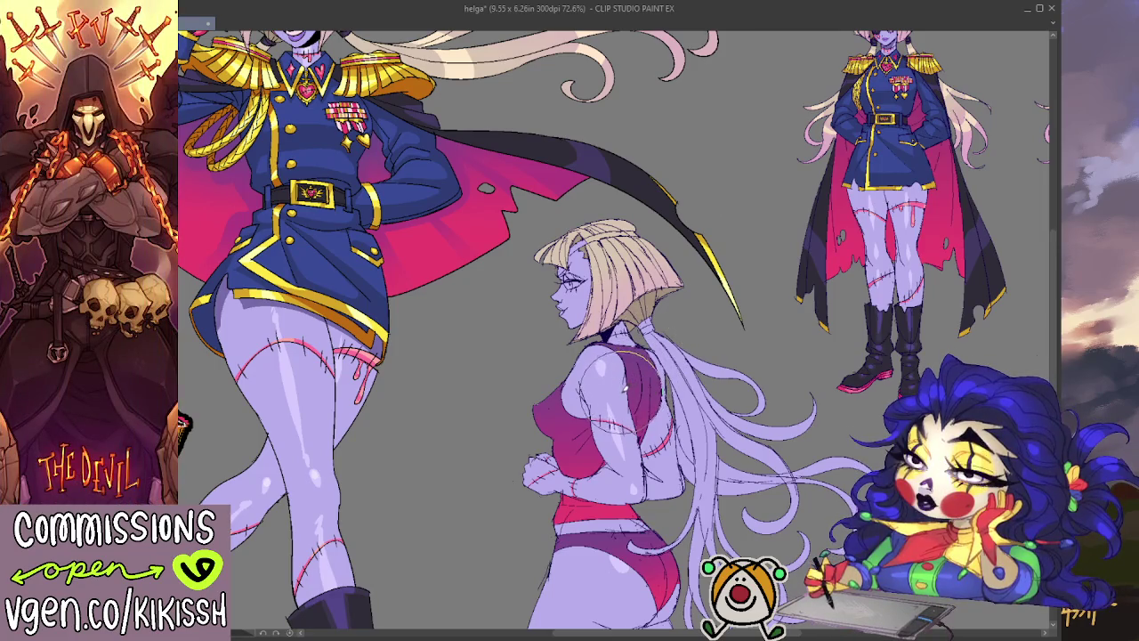
left_click_drag(626, 386, 610, 313)
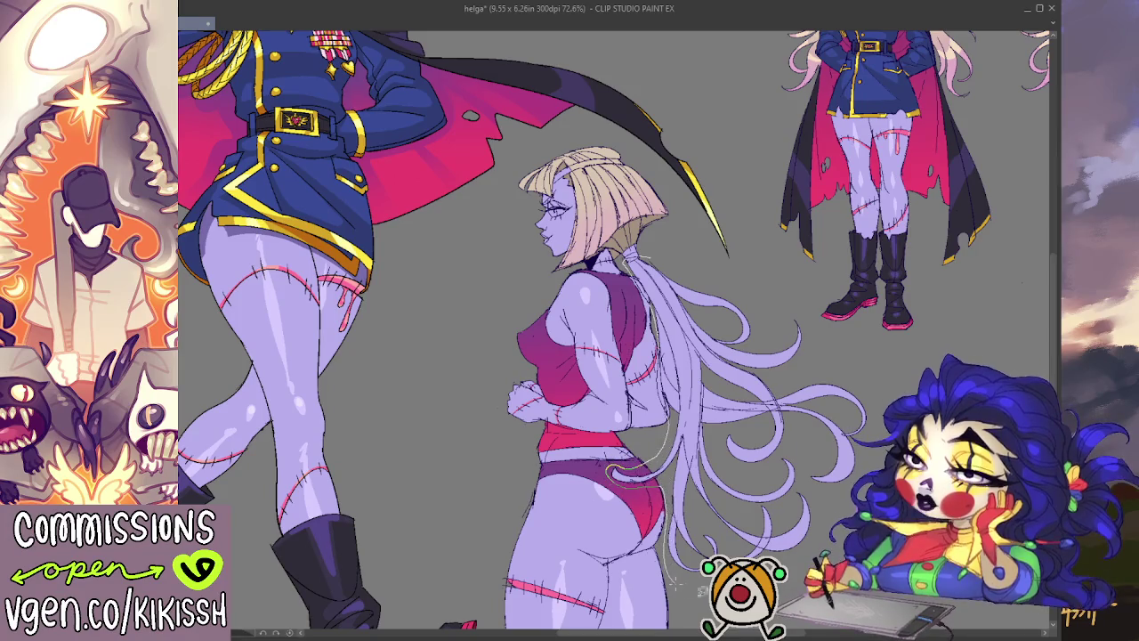
left_click_drag(890, 400, 810, 302)
left_click_drag(652, 251, 658, 254)
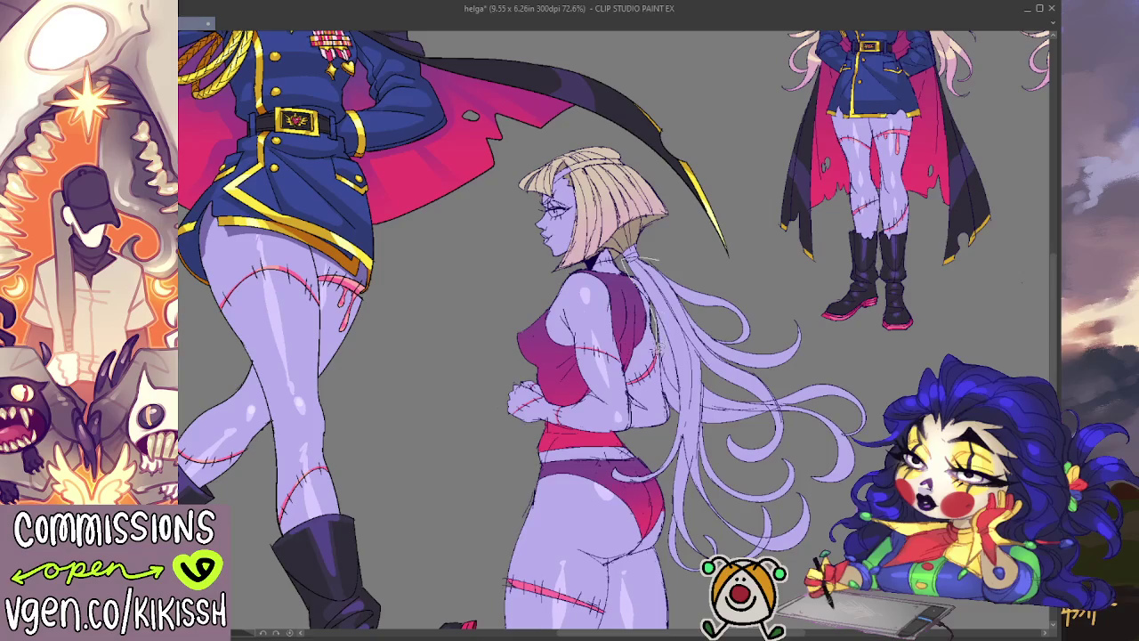
left_click_drag(665, 406, 628, 462)
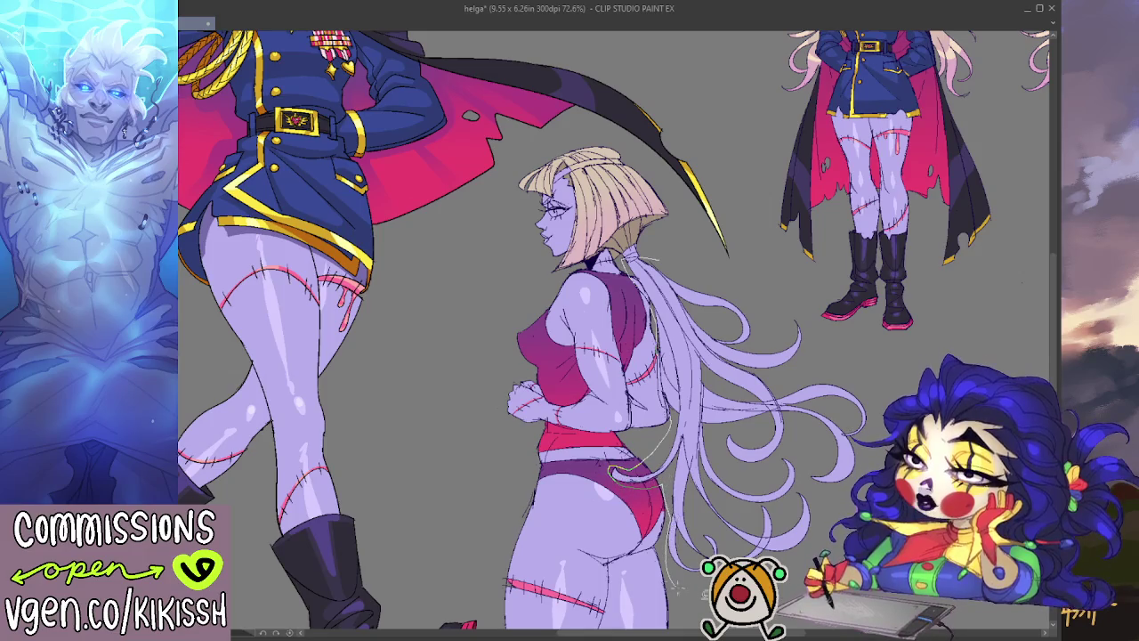
- Fill the long ponytail pale blonde and airbrush a pink tint onto its ends
left_click(734, 307)
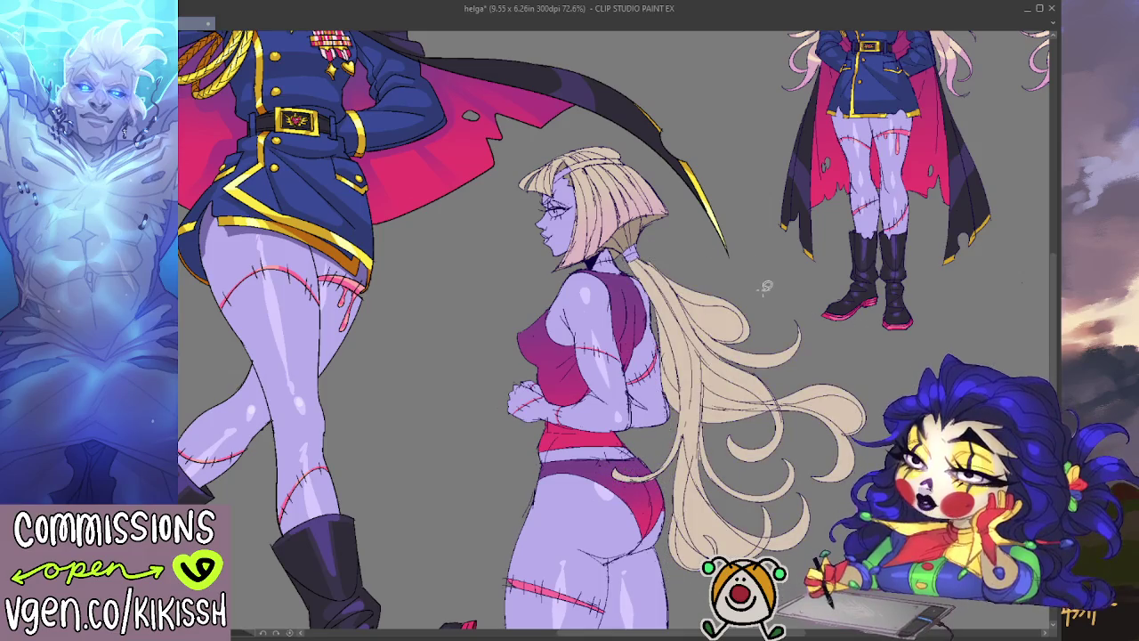
key("ctrl+z")
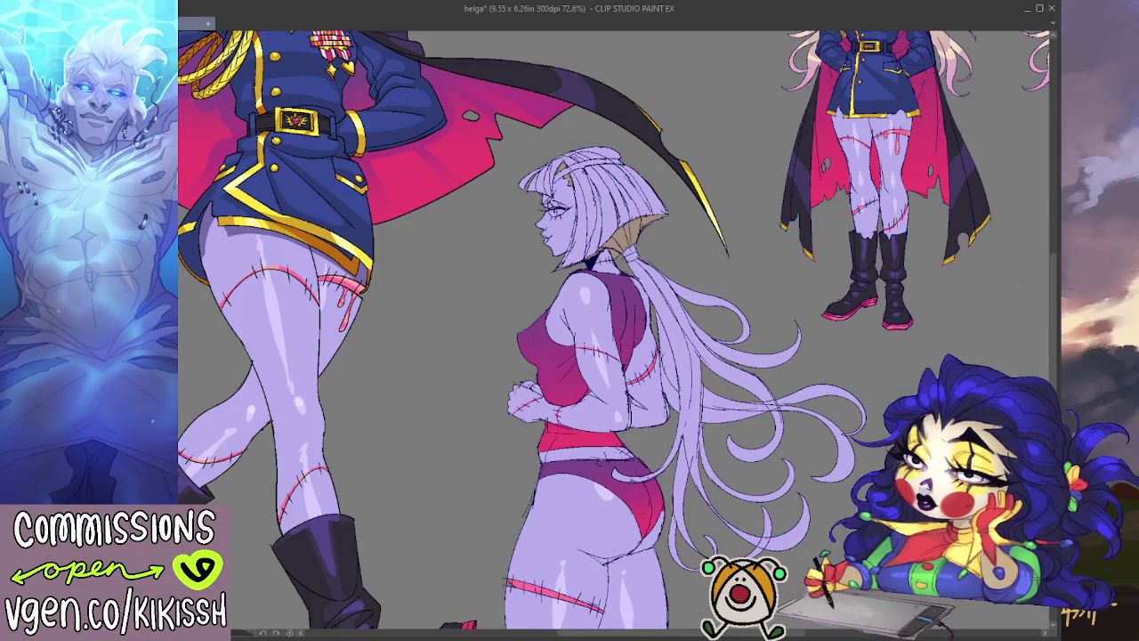
key("ctrl+y")
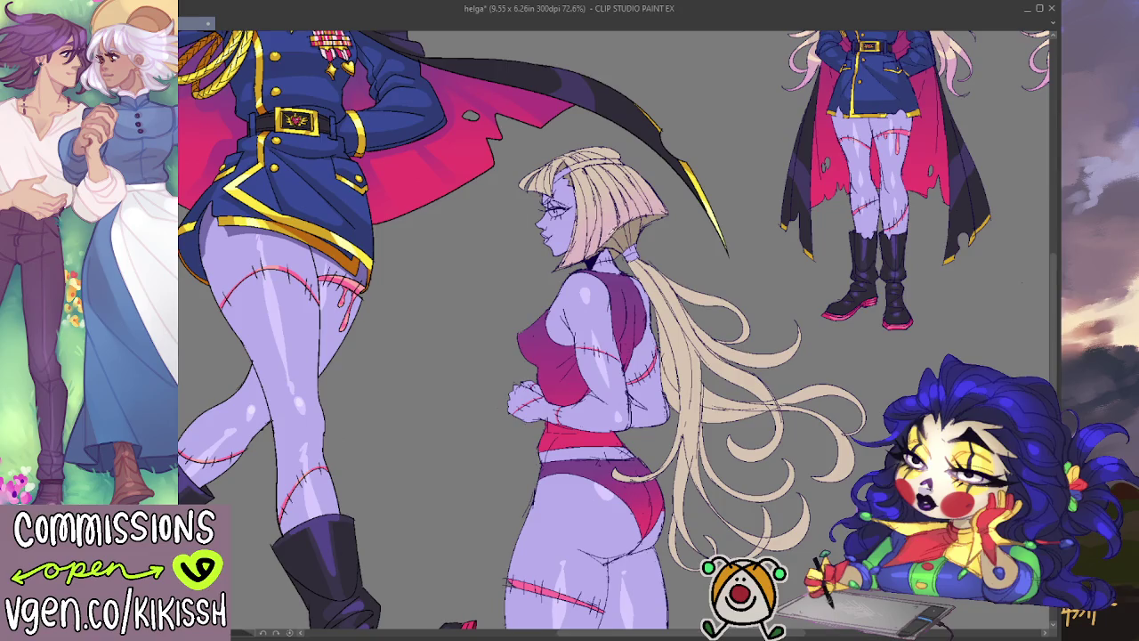
scroll(728, 313, "up", 4)
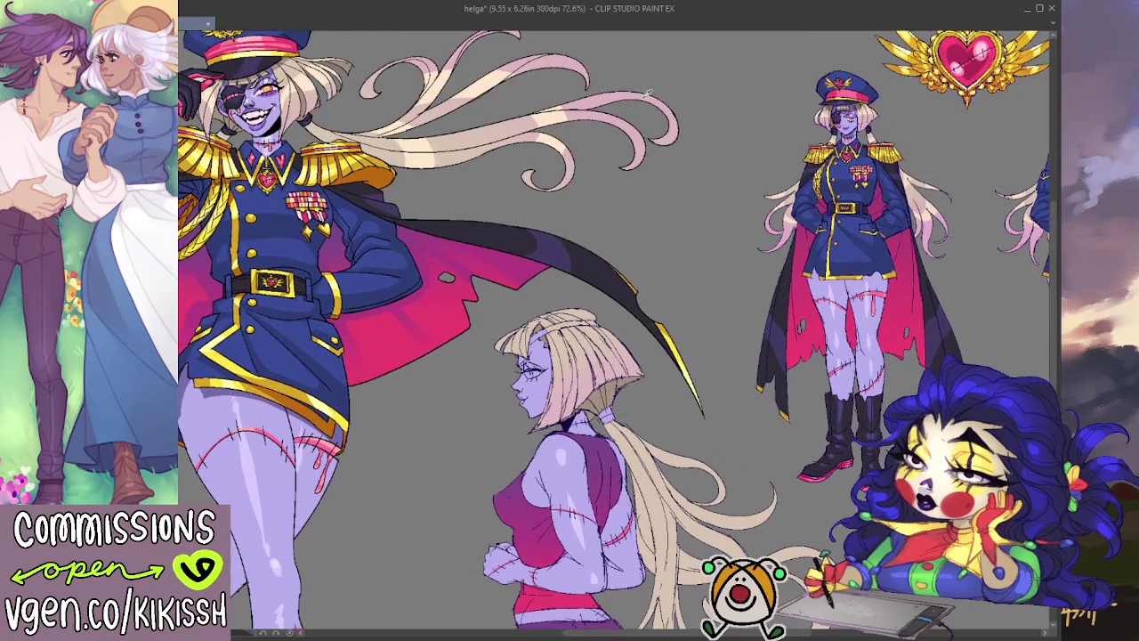
scroll(737, 383, "down", 5)
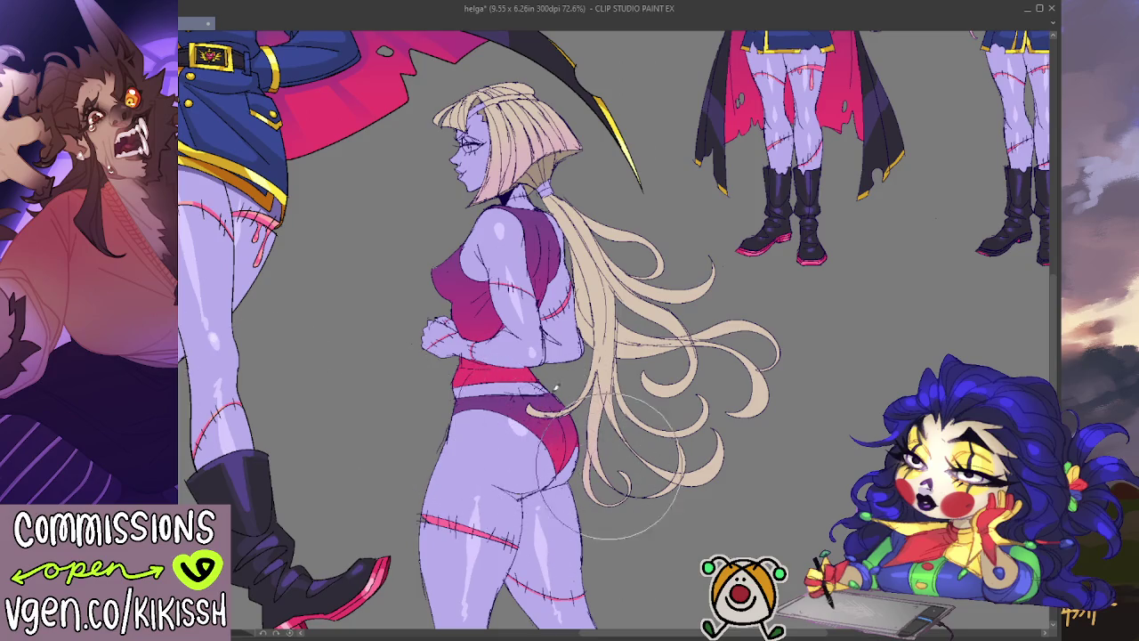
left_click_drag(675, 503, 756, 390)
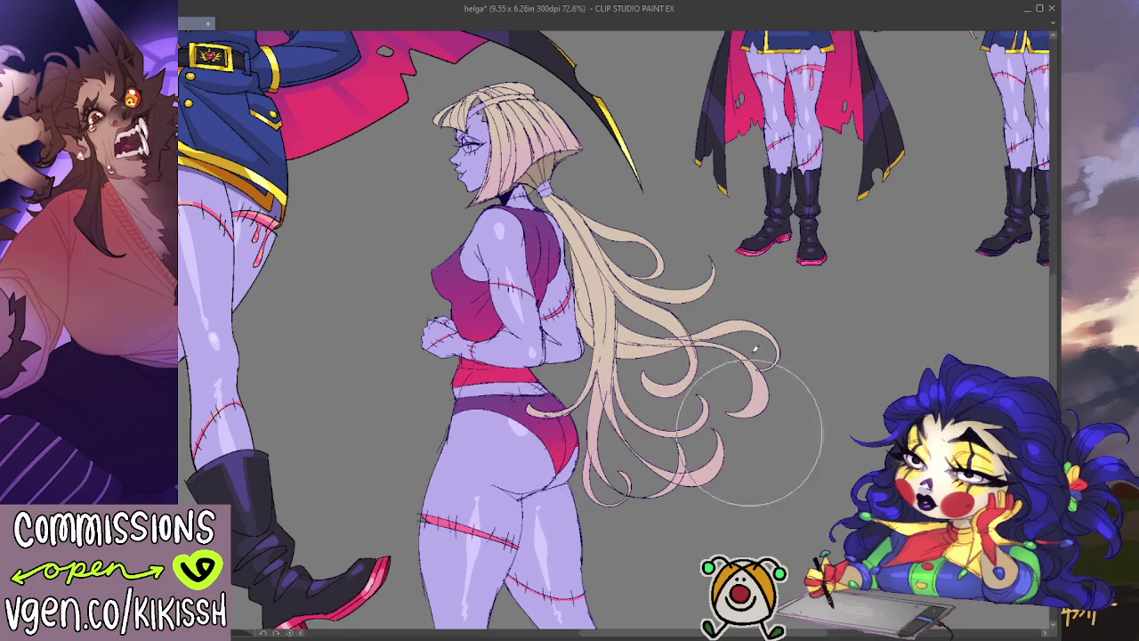
- Spread more pink tint up the long ponytail
left_click_drag(733, 455, 744, 254)
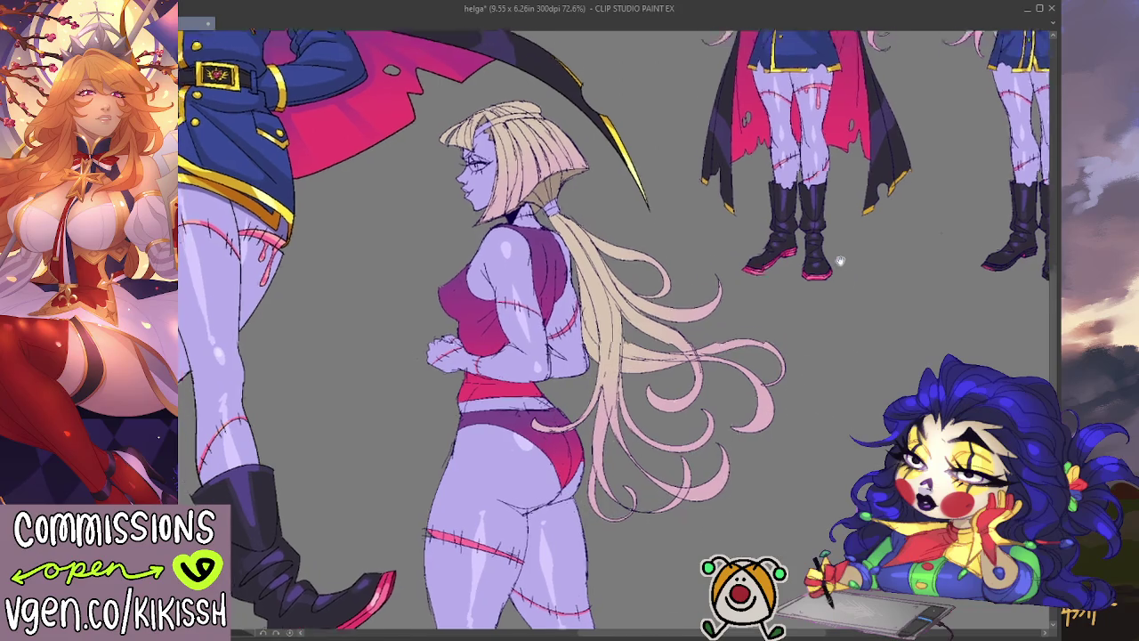
left_click_drag(813, 230, 851, 290)
left_click_drag(462, 229, 517, 380)
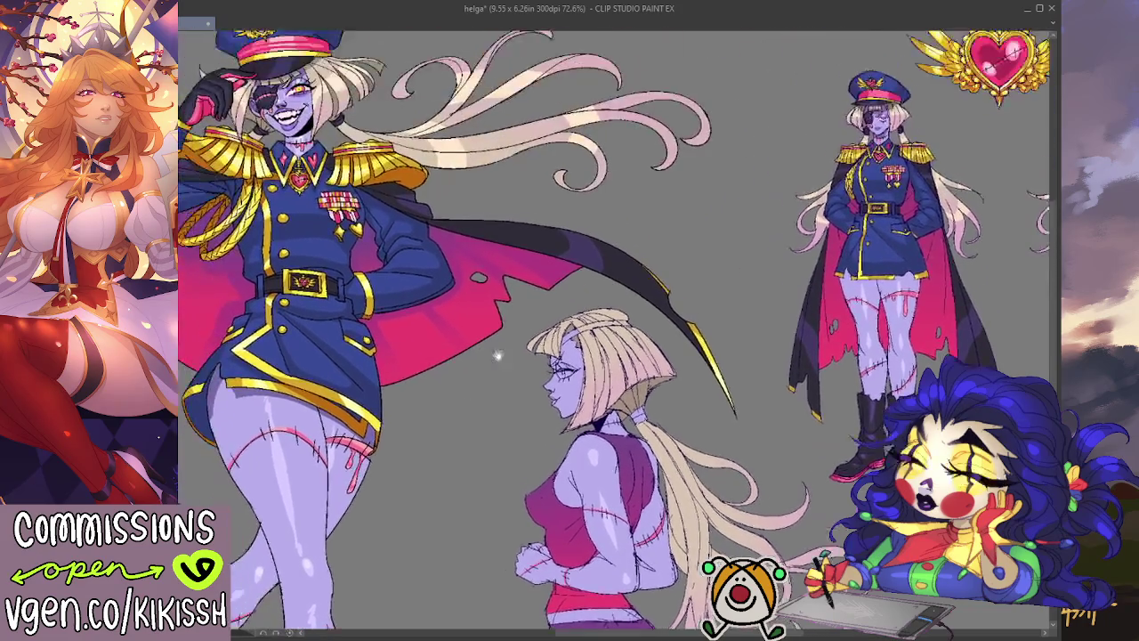
left_click_drag(507, 199, 479, 27)
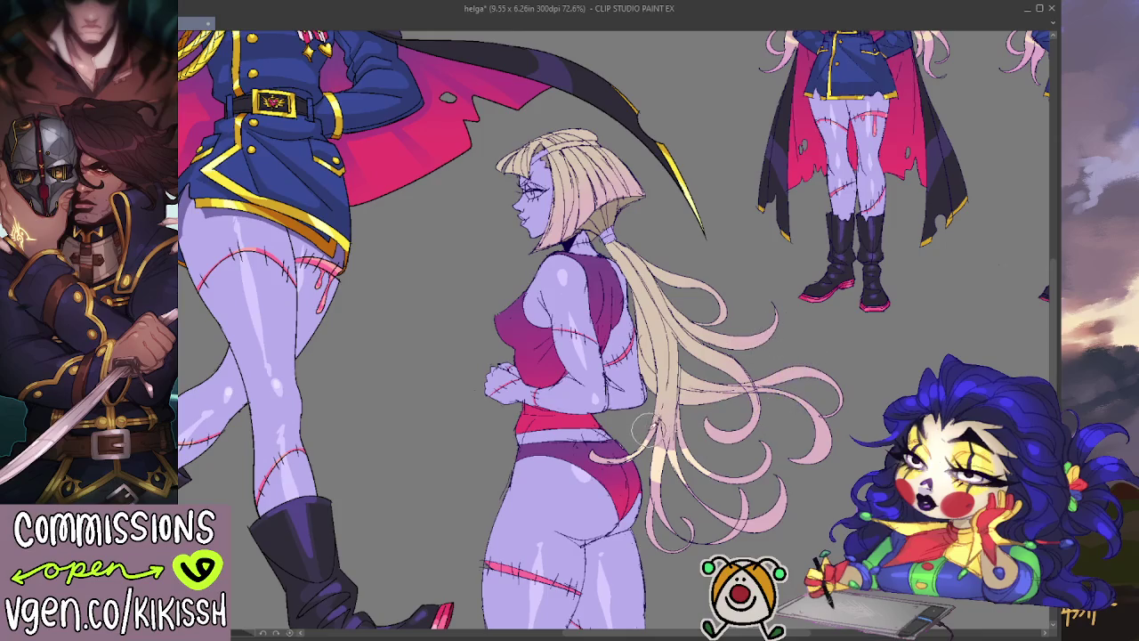
- Paint soft peach and light cream highlights along the long hair strands
mouse_move(638, 425)
left_mouse_down()
mouse_move(693, 427)
mouse_move(720, 367)
left_mouse_up()
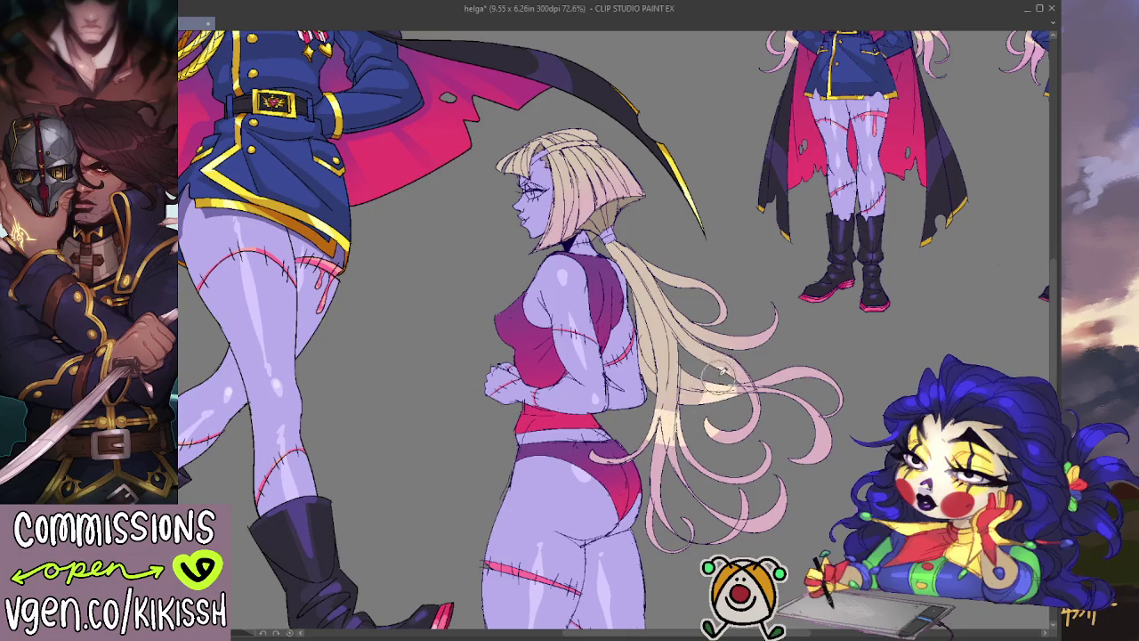
left_click_drag(716, 316, 725, 392)
left_click_drag(703, 325, 721, 390)
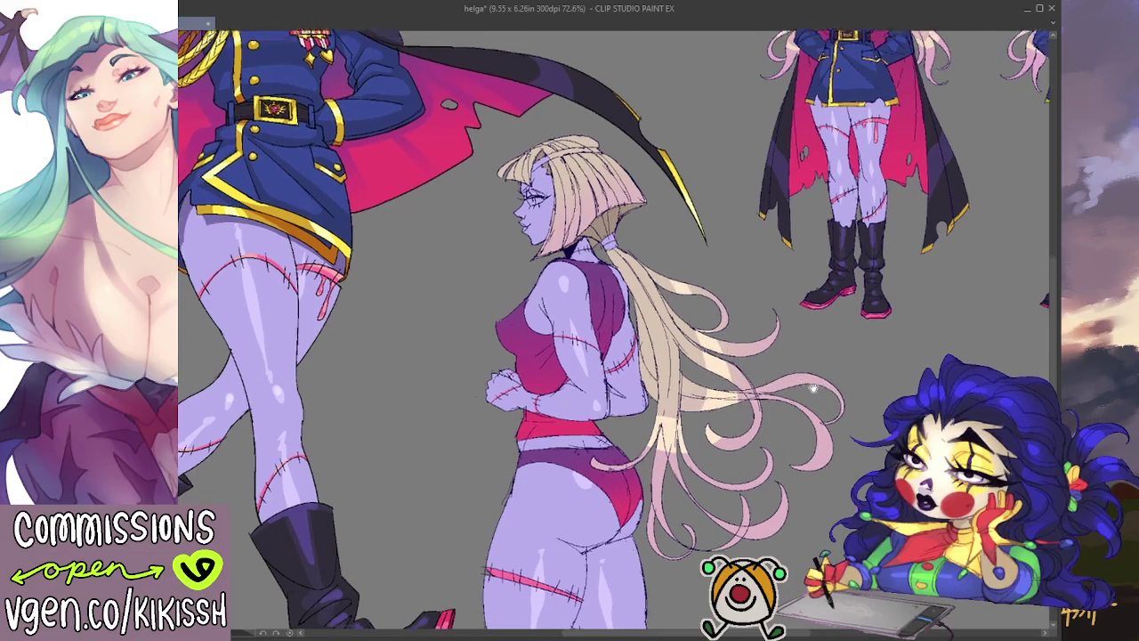
left_click_drag(765, 351, 774, 364)
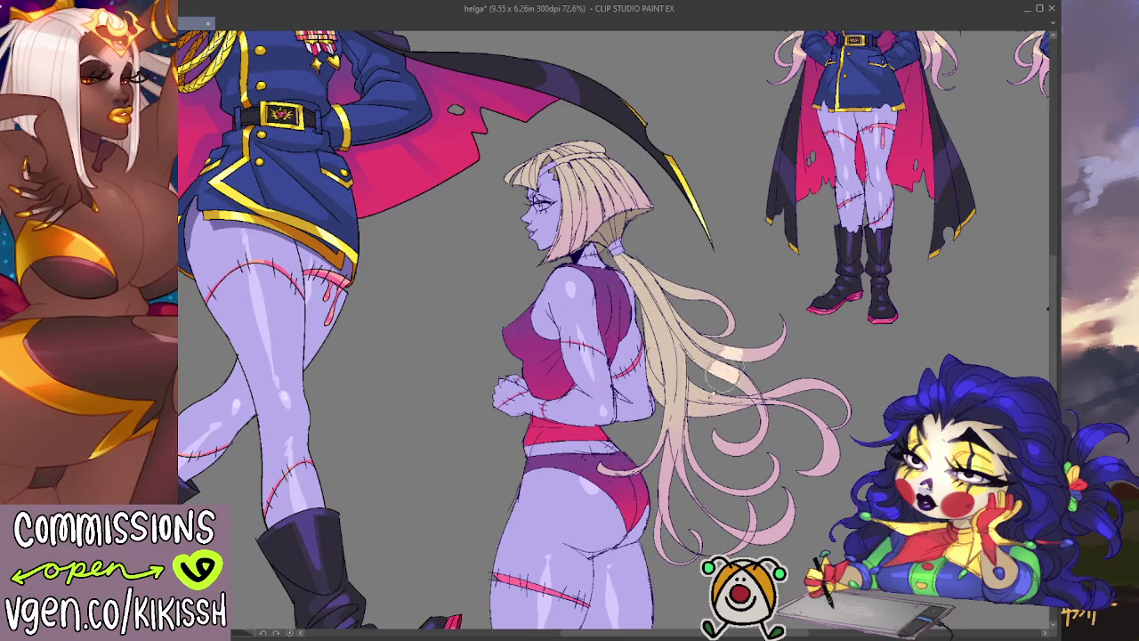
mouse_move(698, 427)
left_mouse_down()
mouse_move(748, 329)
mouse_move(728, 326)
left_mouse_up()
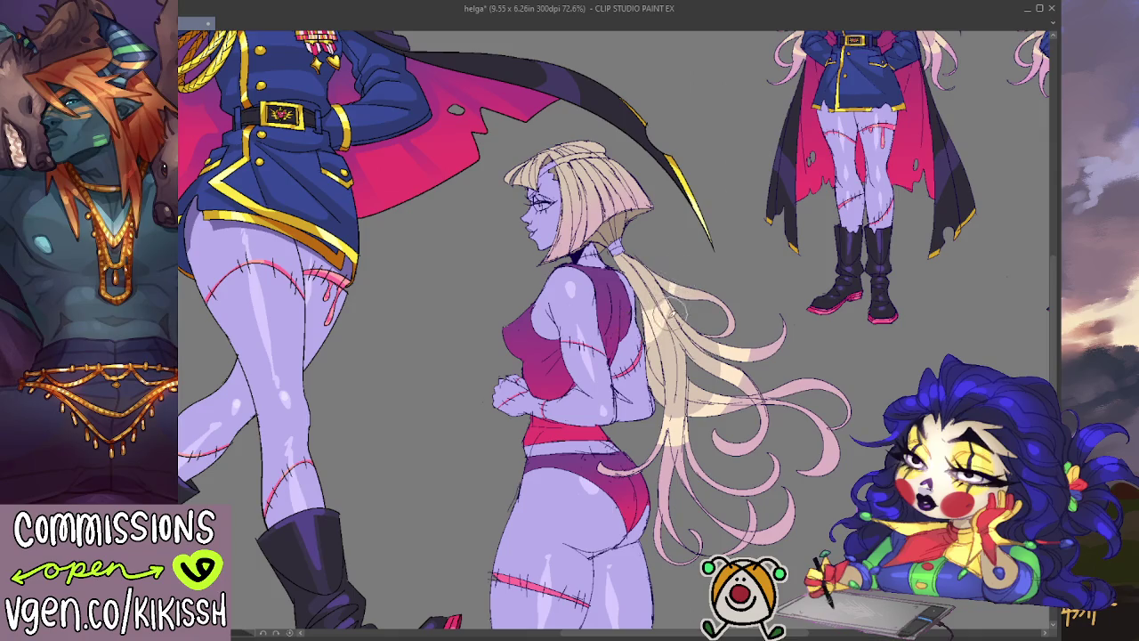
left_click_drag(743, 287, 760, 388)
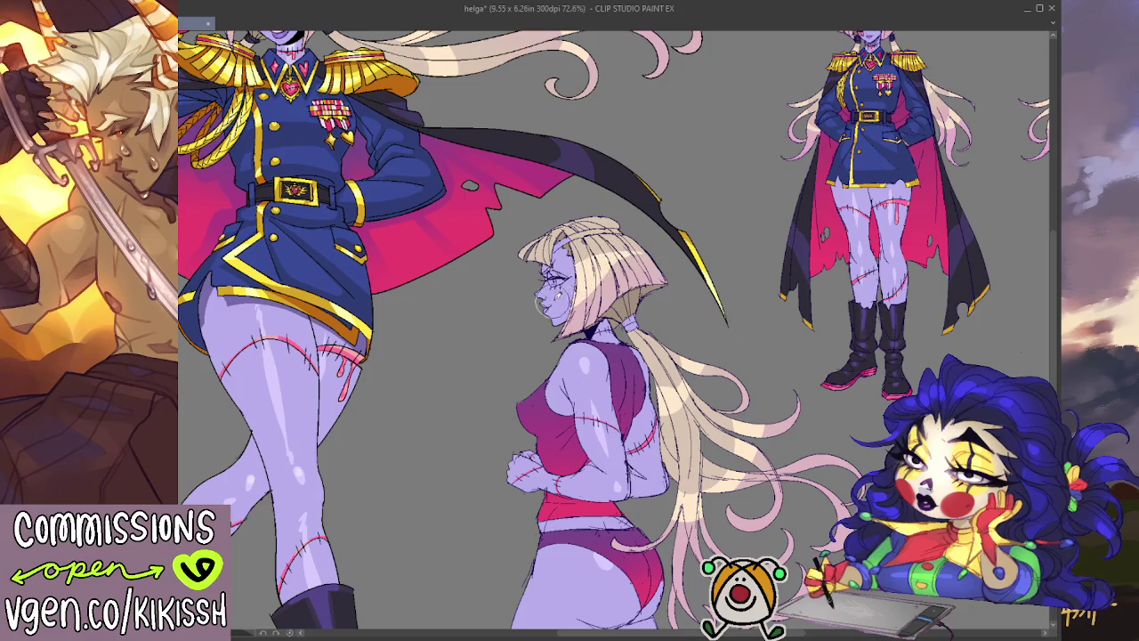
- Erase the stitch marks on the girl's cheek near her mouth
left_click_drag(637, 252, 634, 340)
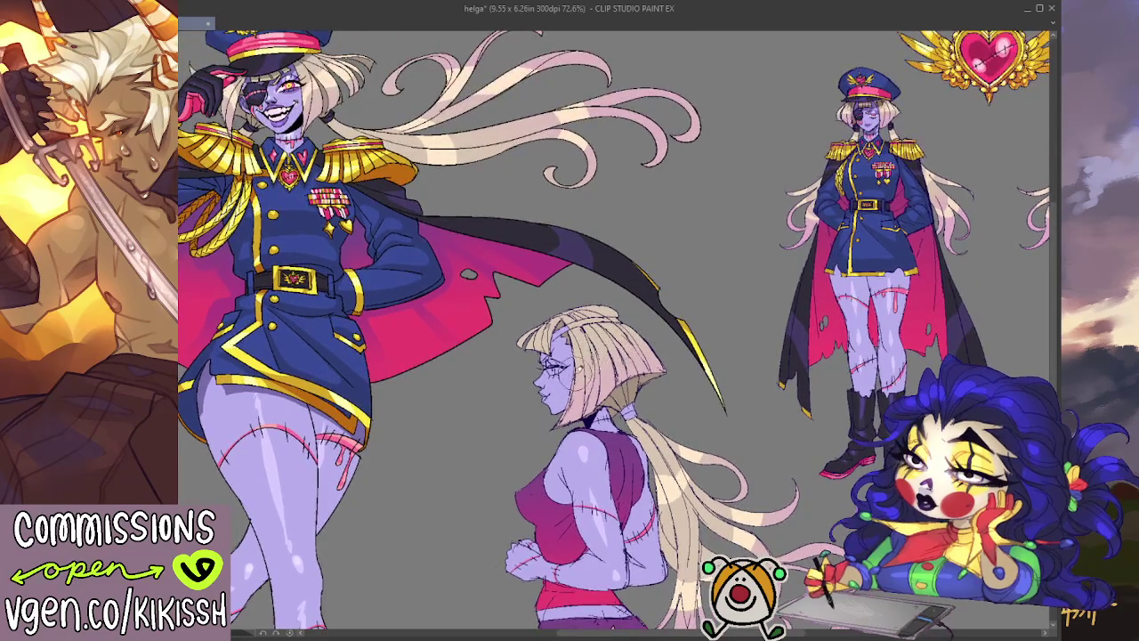
left_click_drag(574, 356, 560, 383)
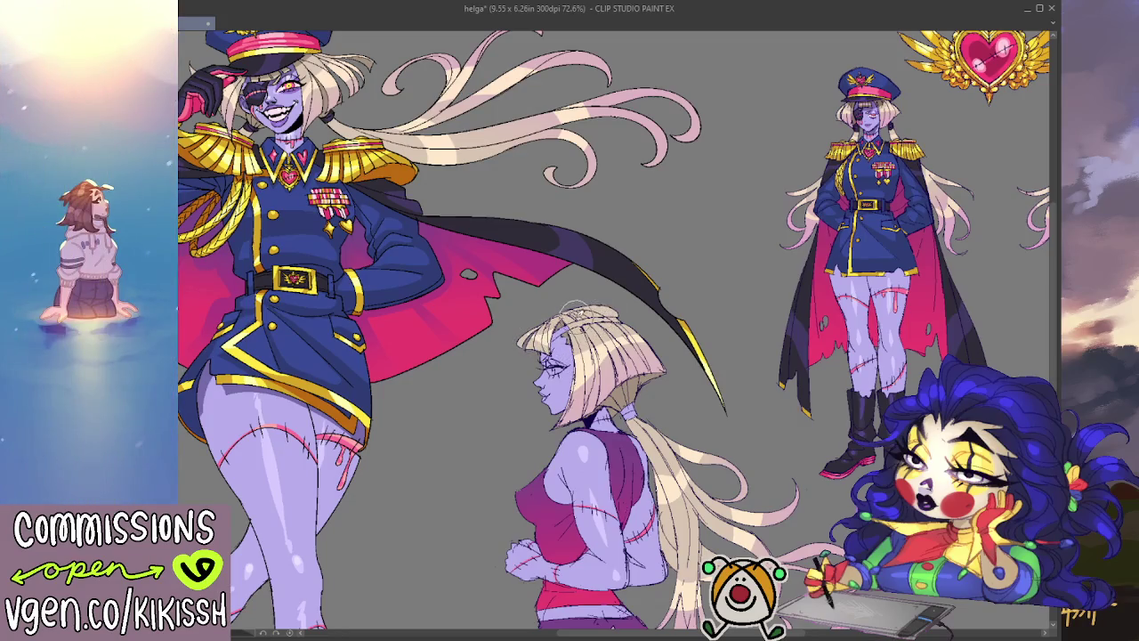
left_click_drag(728, 293, 712, 202)
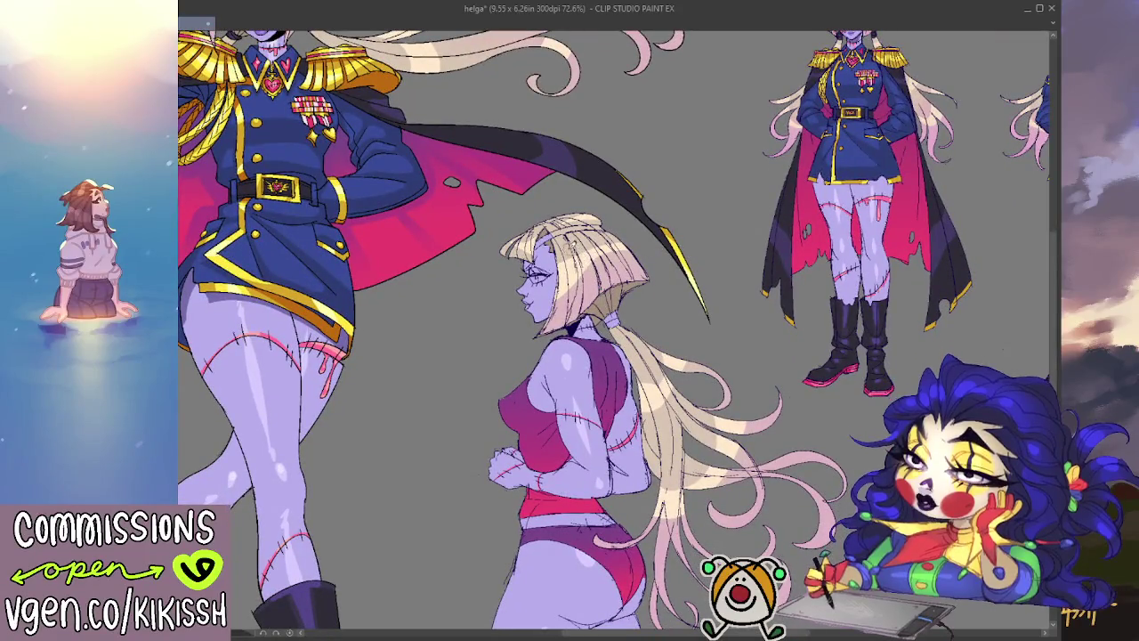
scroll(615, 330, "down", 3)
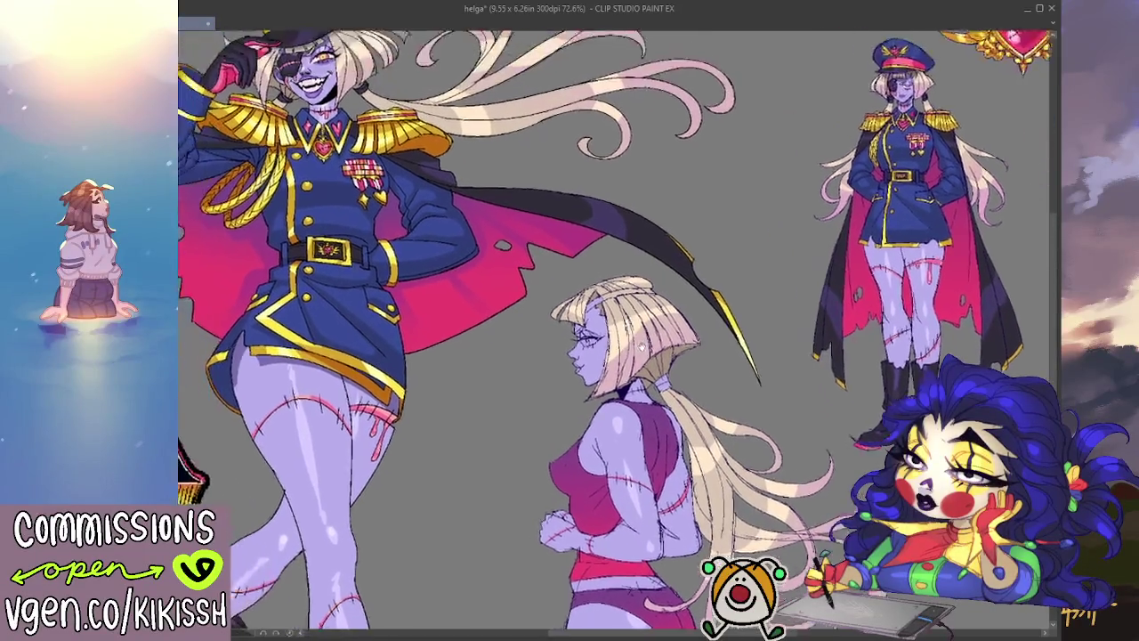
scroll(615, 329, "up", 4)
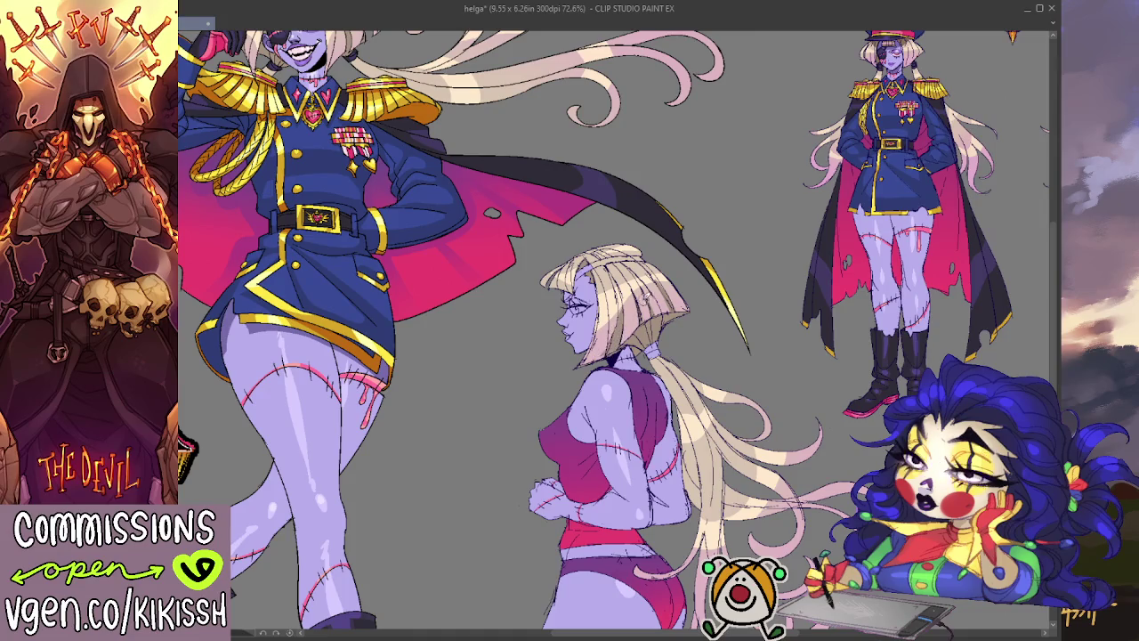
- Pan and zoom around the canvas to review the back-view girl
mouse_move(703, 251)
left_mouse_down()
mouse_move(743, 187)
mouse_move(727, 226)
left_mouse_up()
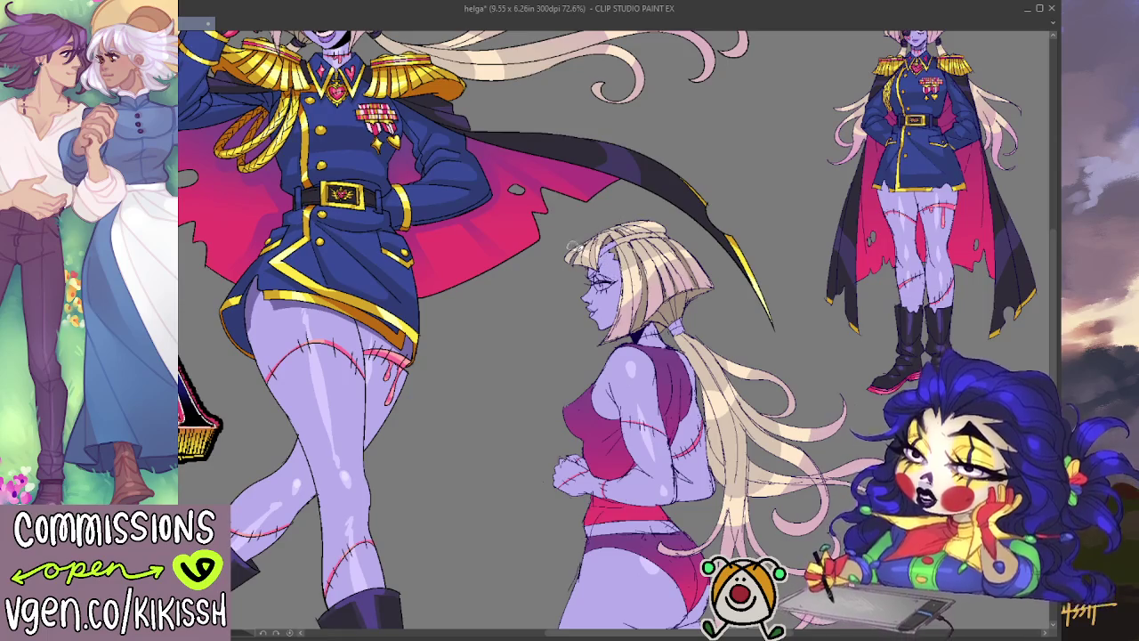
scroll(617, 332, "down", 3)
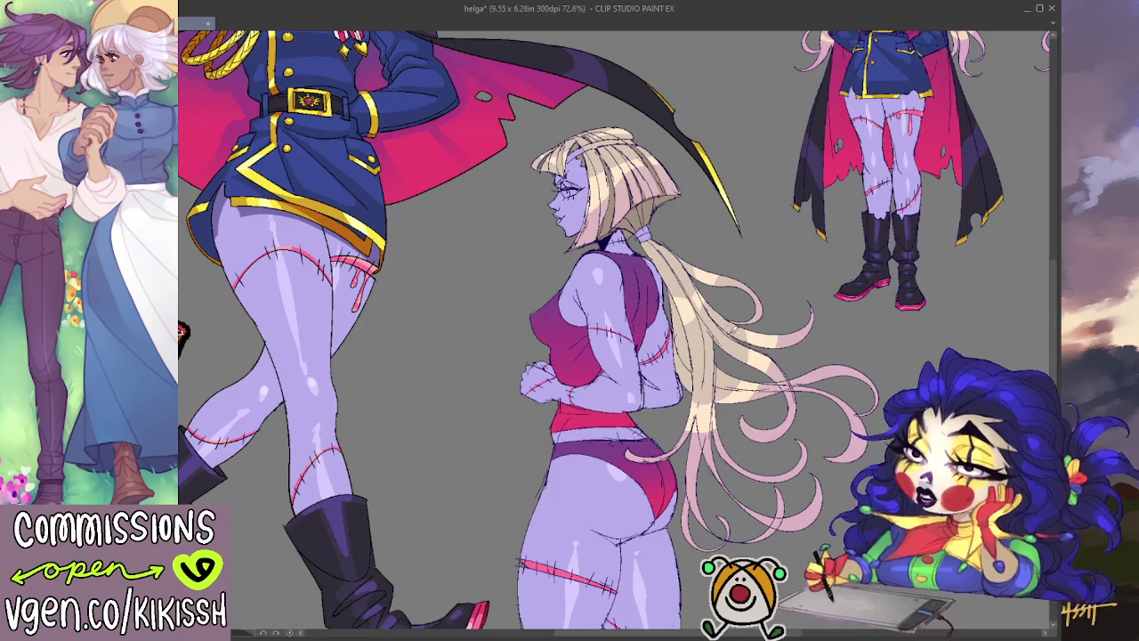
scroll(710, 294, "down", 1)
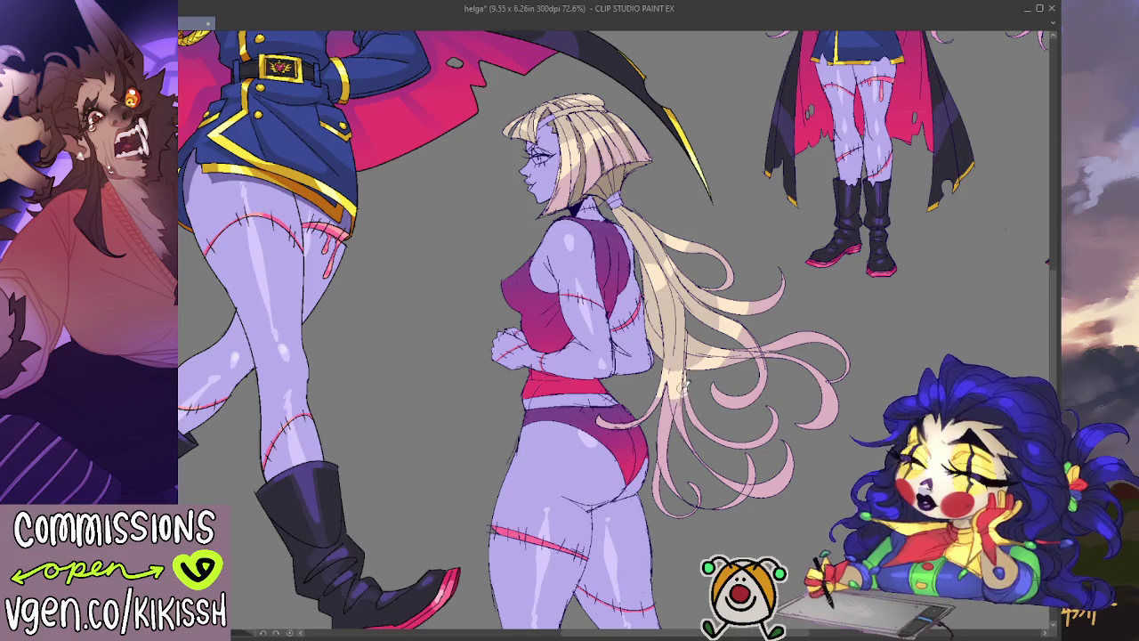
left_click_drag(760, 344, 730, 368)
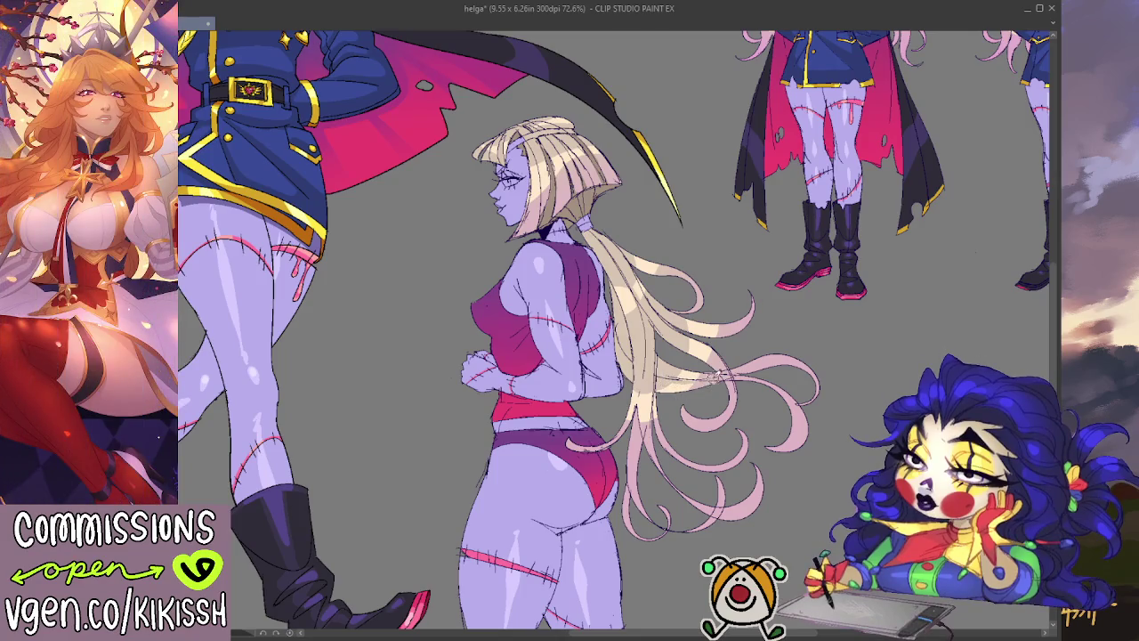
scroll(725, 268, "up", 1)
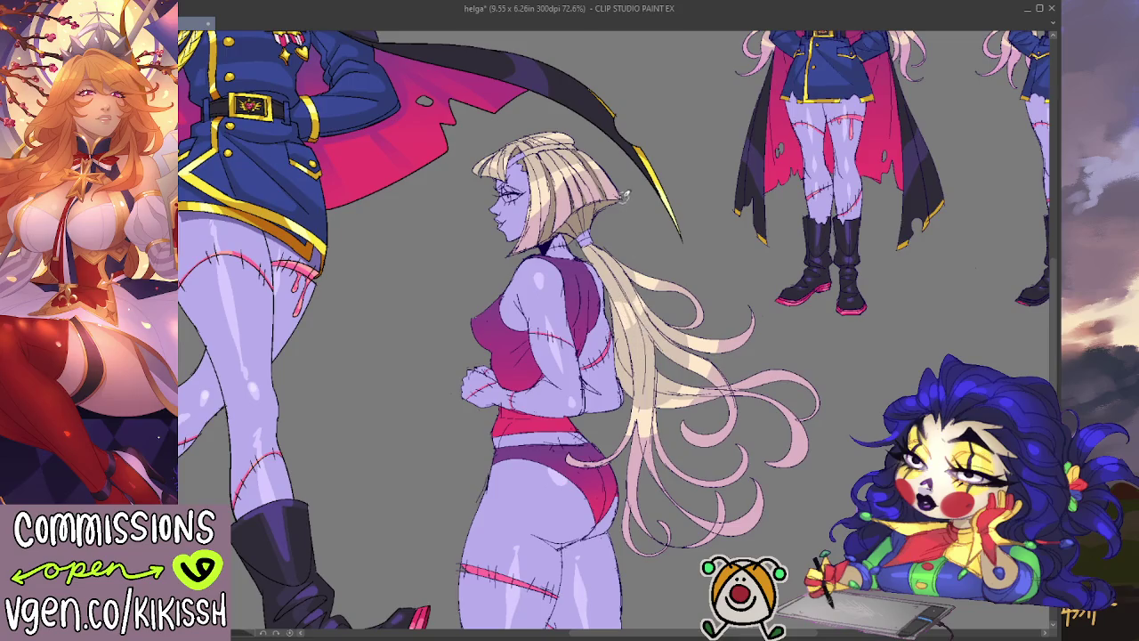
left_click_drag(614, 329, 639, 379)
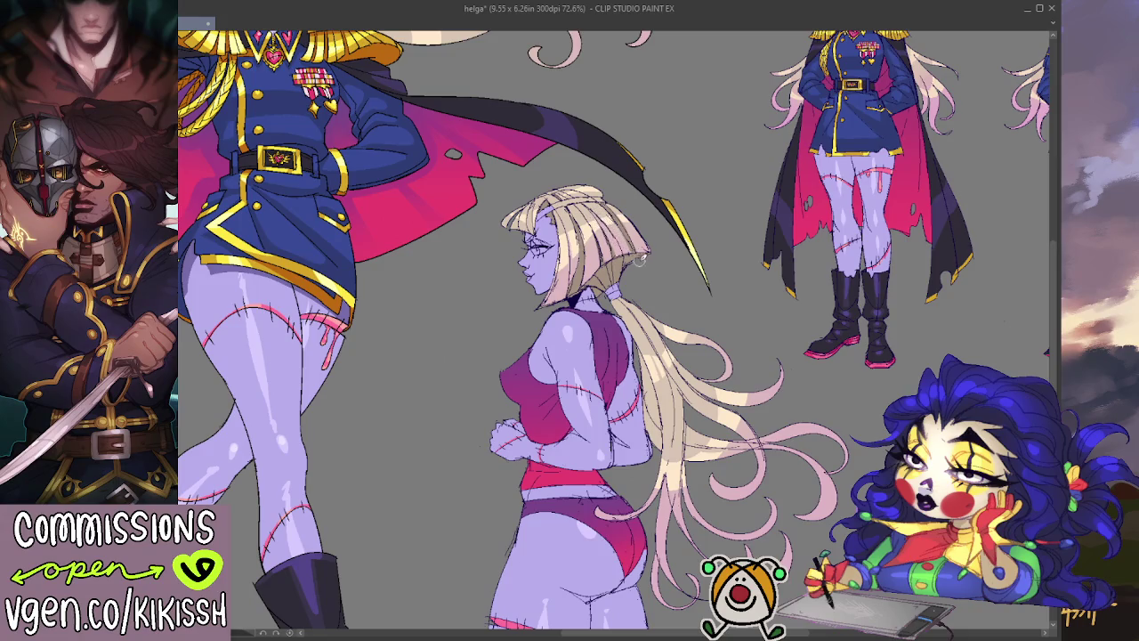
left_click_drag(741, 308, 768, 312)
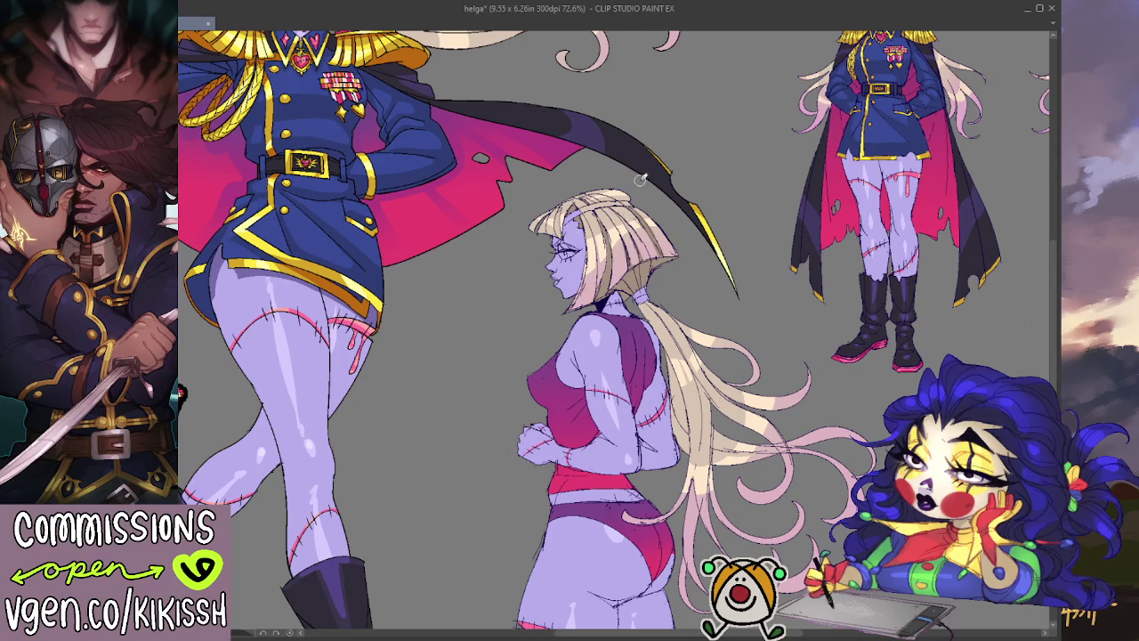
scroll(640, 179, "down", 1)
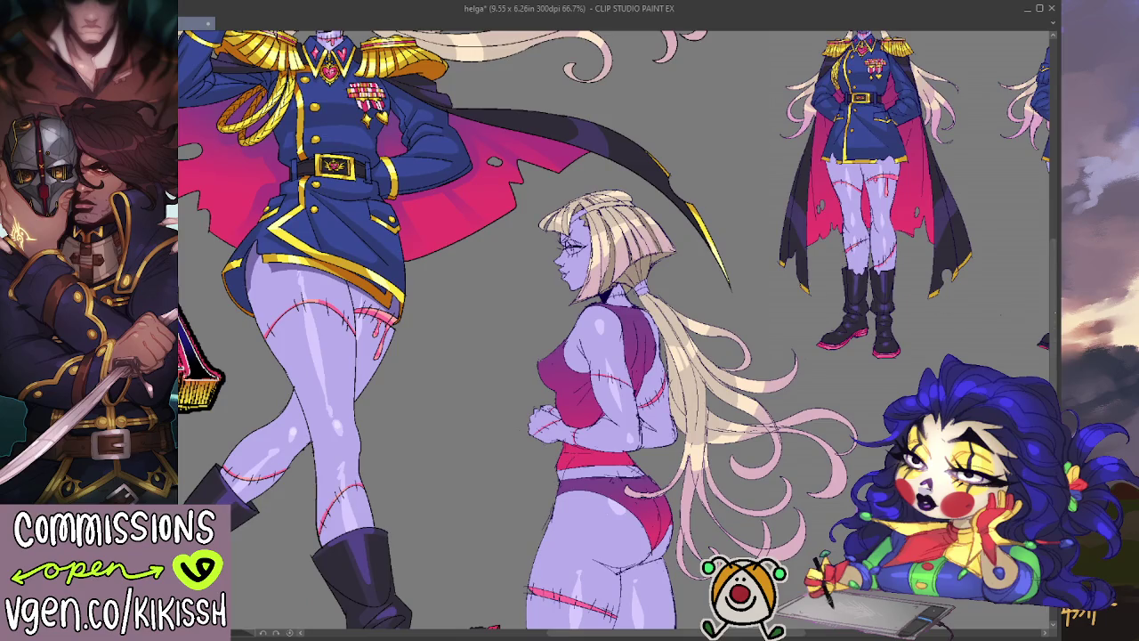
scroll(1048, 284, "up", 2)
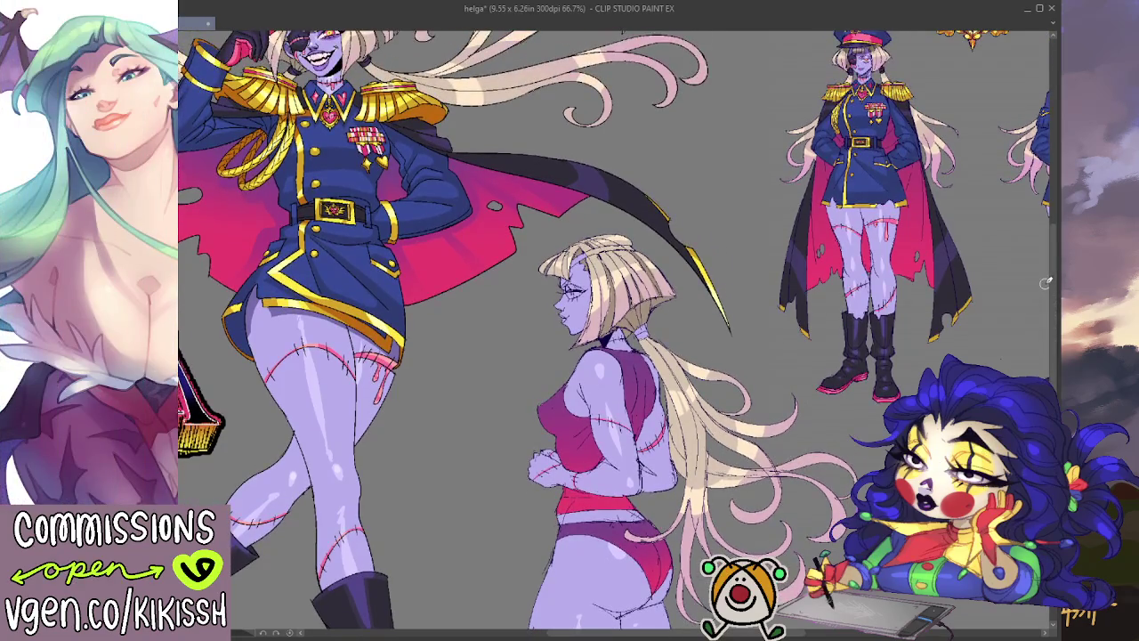
- Darken a small spot on the girl's eye and zoom in on her head
scroll(461, 216, "up", 1)
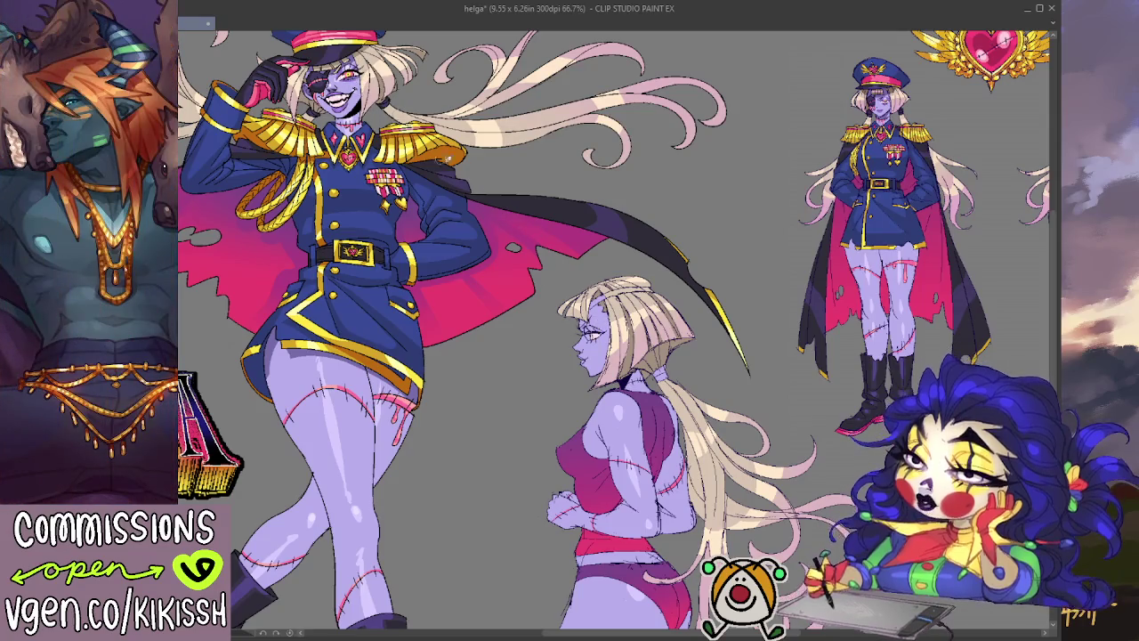
left_click_drag(587, 331, 594, 338)
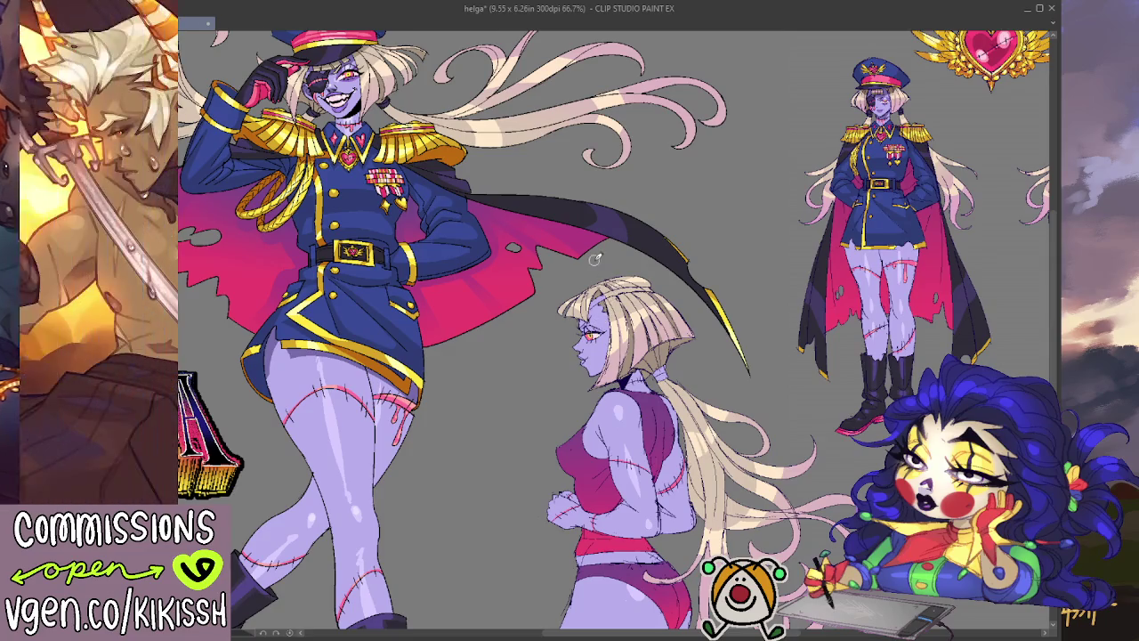
scroll(590, 257, "up", 2)
scroll(590, 257, "up", 1)
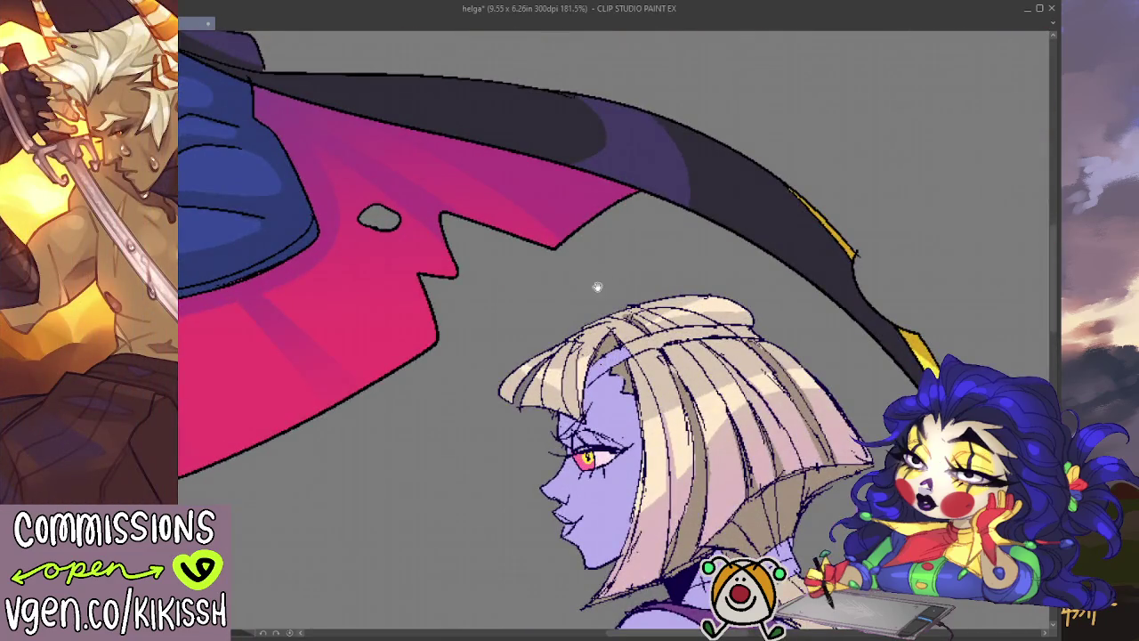
- Lighten the girl's eyelid with faint strokes
left_click_drag(597, 287, 547, 144)
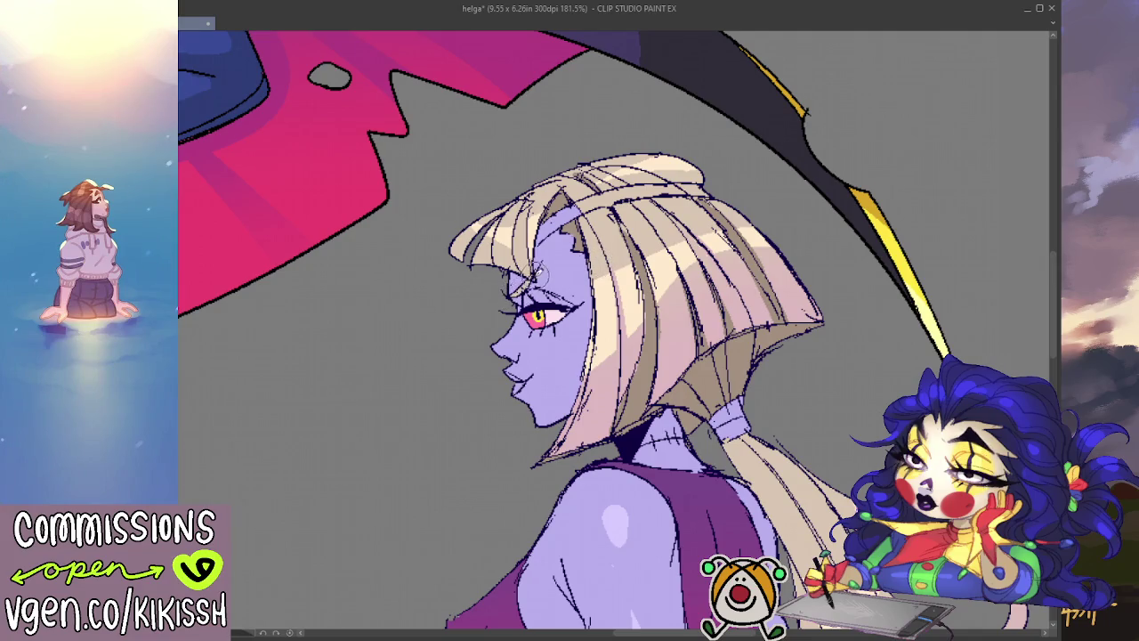
mouse_move(553, 271)
left_mouse_down()
mouse_move(374, 187)
mouse_move(402, 187)
left_mouse_up()
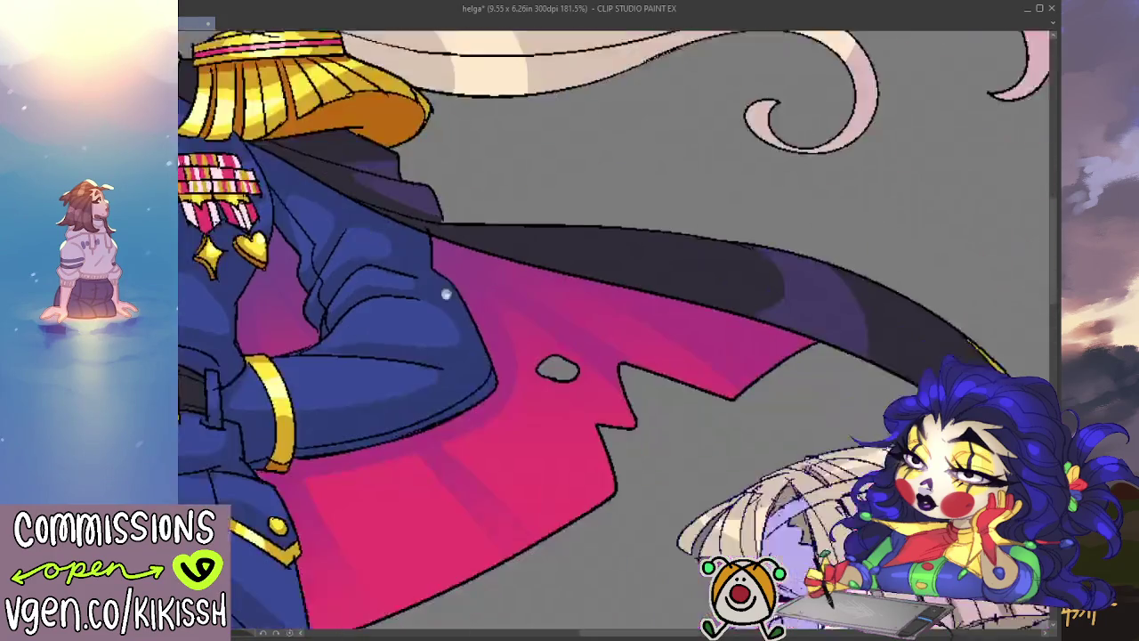
left_click_drag(480, 337, 623, 347)
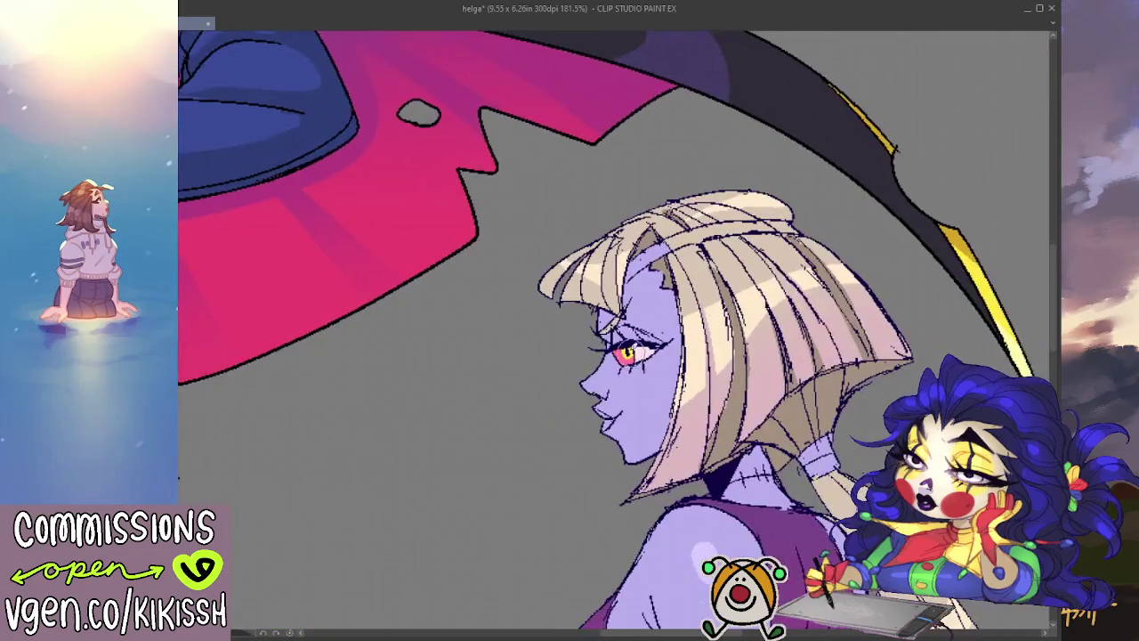
left_click_drag(623, 344, 655, 336)
- Darken the shadow under the girl's jaw and add a pink stitched seam across her neck
left_click_drag(499, 53, 516, 361)
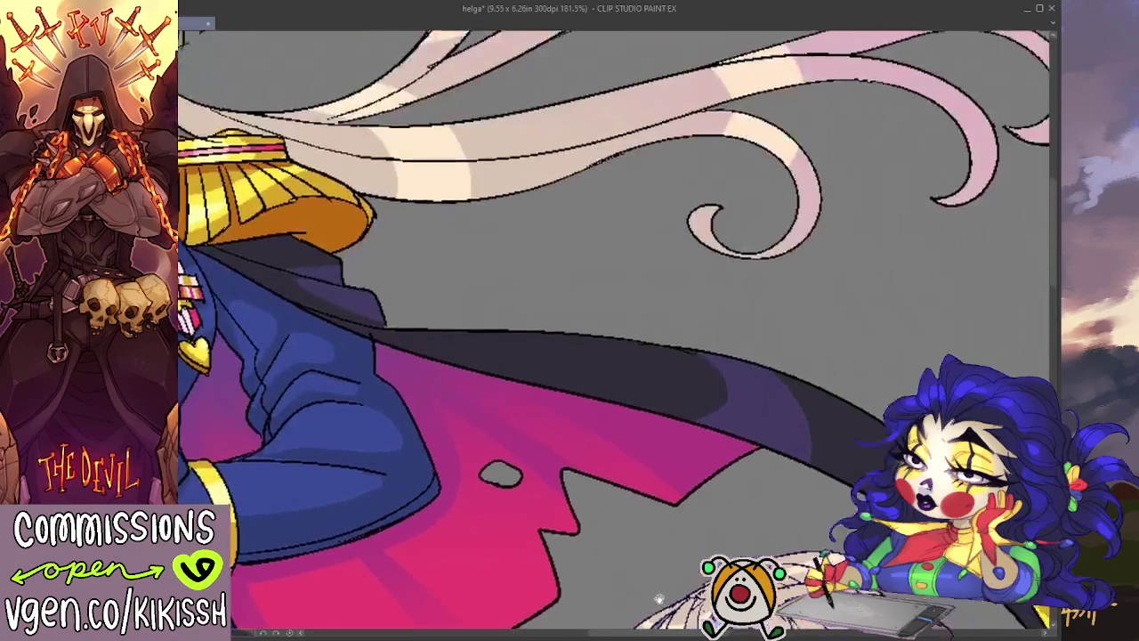
scroll(516, 361, "down", 5)
scroll(572, 224, "up", 3)
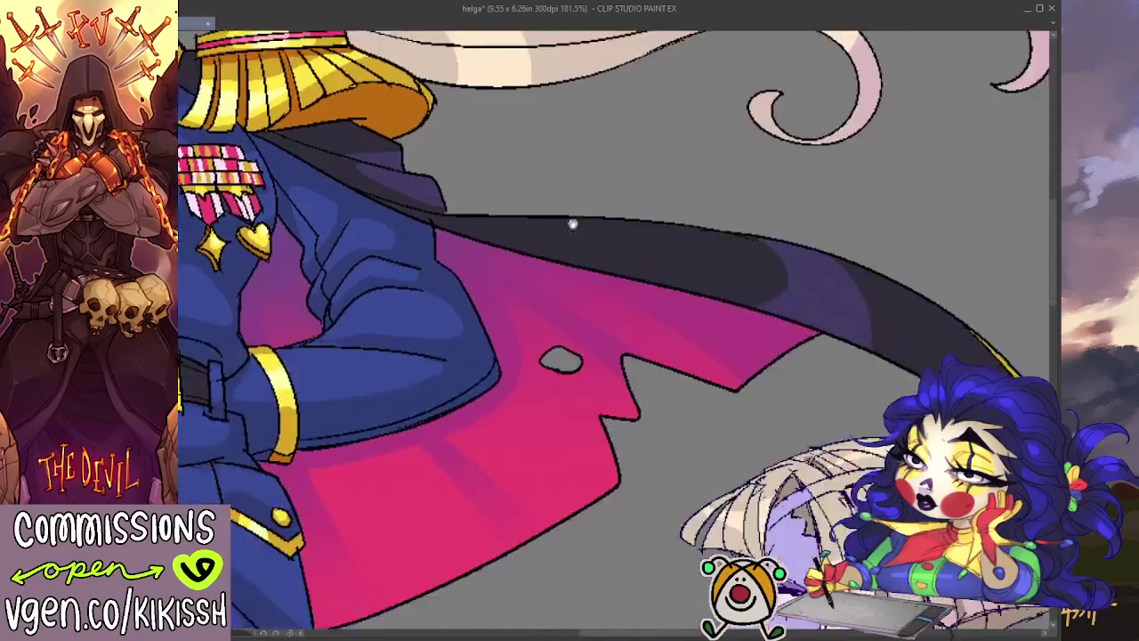
scroll(622, 315, "up", 2)
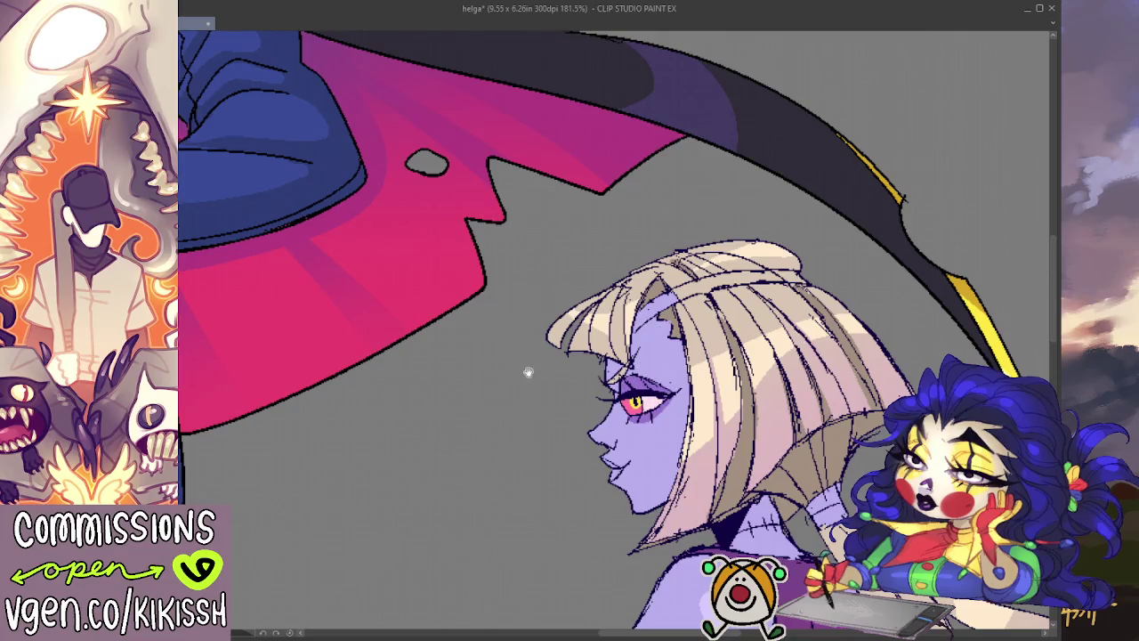
left_click_drag(528, 372, 418, 230)
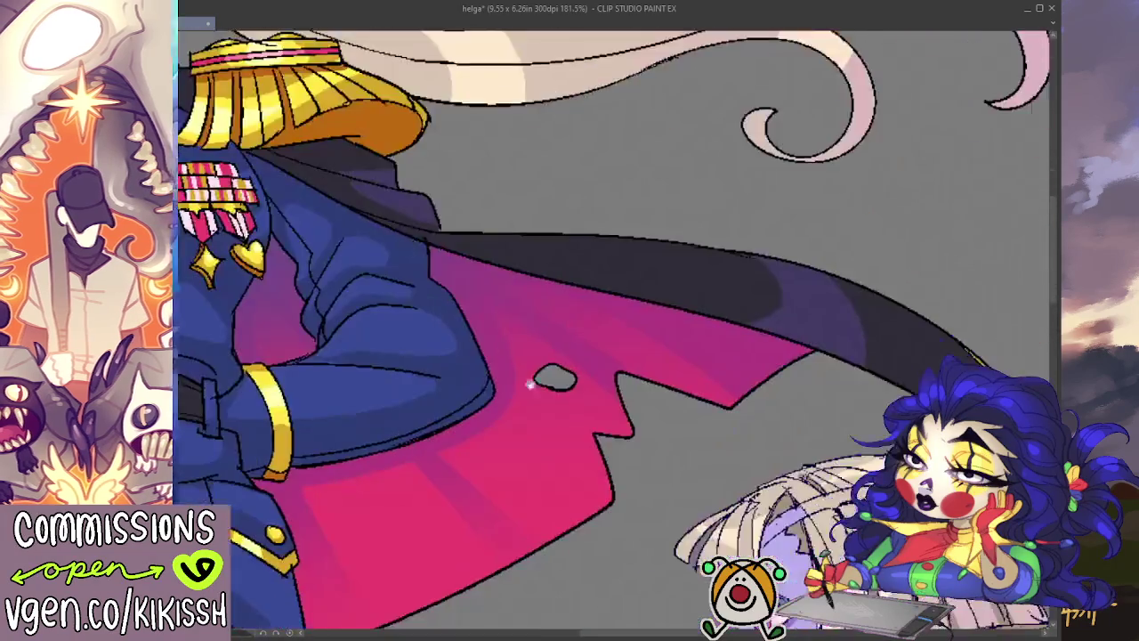
left_click_drag(508, 296, 617, 454)
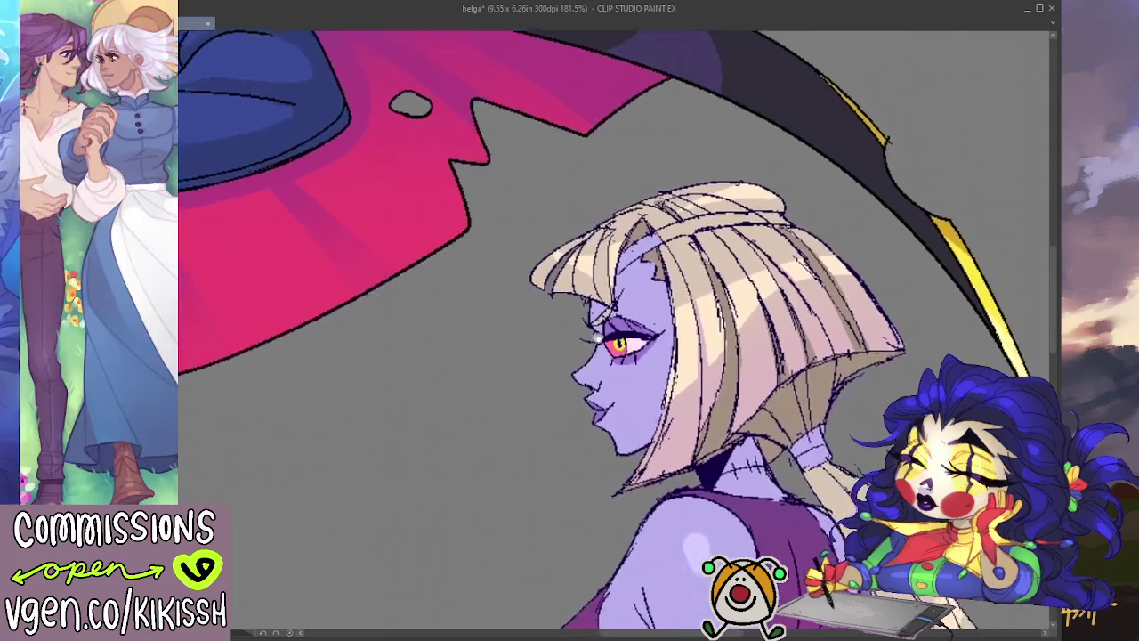
left_click_drag(736, 630, 612, 311)
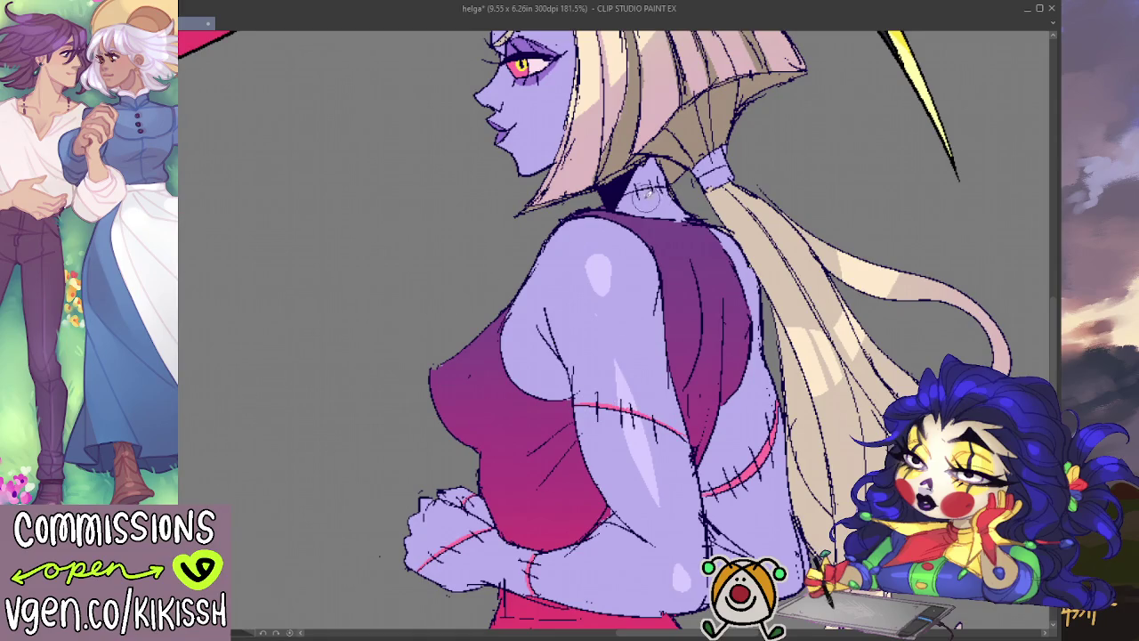
mouse_move(627, 189)
left_mouse_down()
mouse_move(616, 203)
mouse_move(677, 181)
left_mouse_up()
scroll(377, 400, "down", 3)
left_click_drag(376, 400, 801, 267)
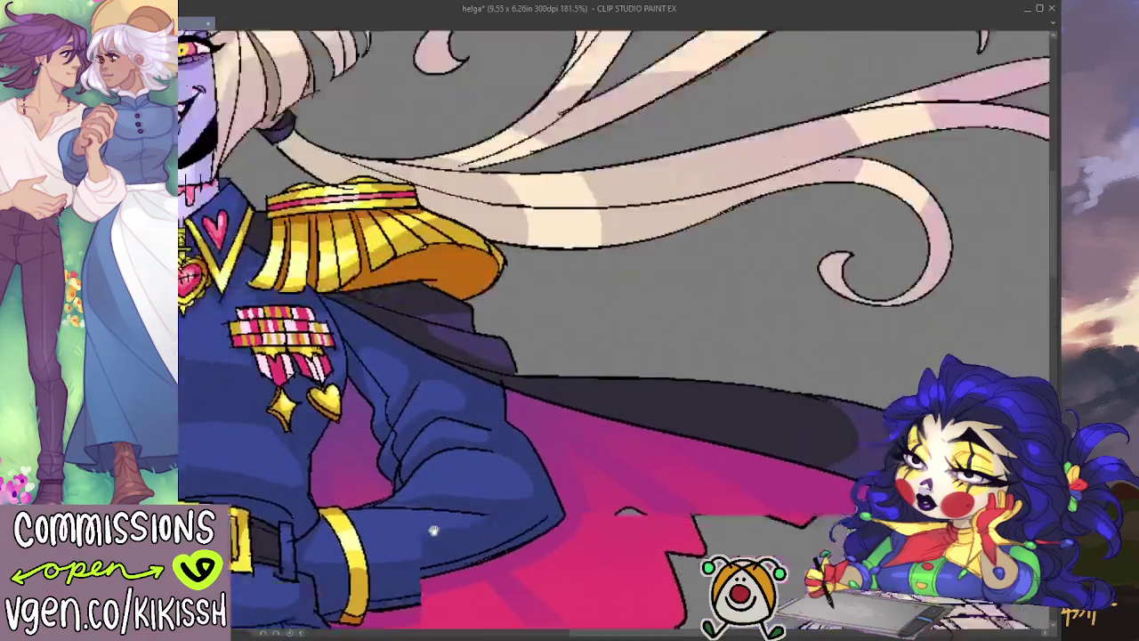
scroll(570, 321, "up", 3)
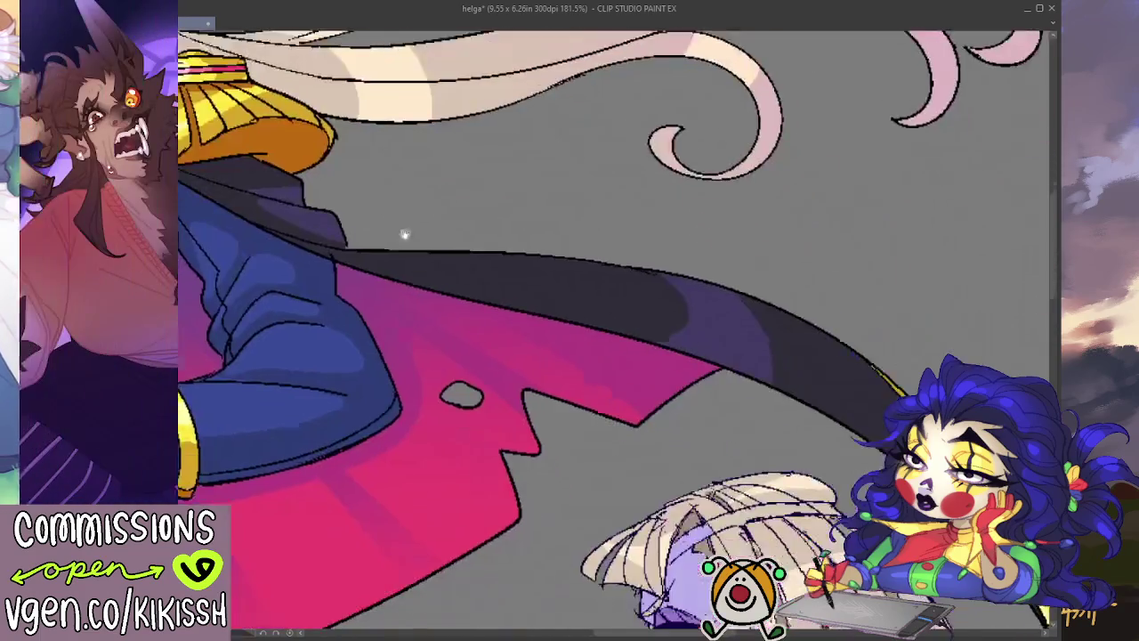
left_click_drag(318, 260, 509, 307)
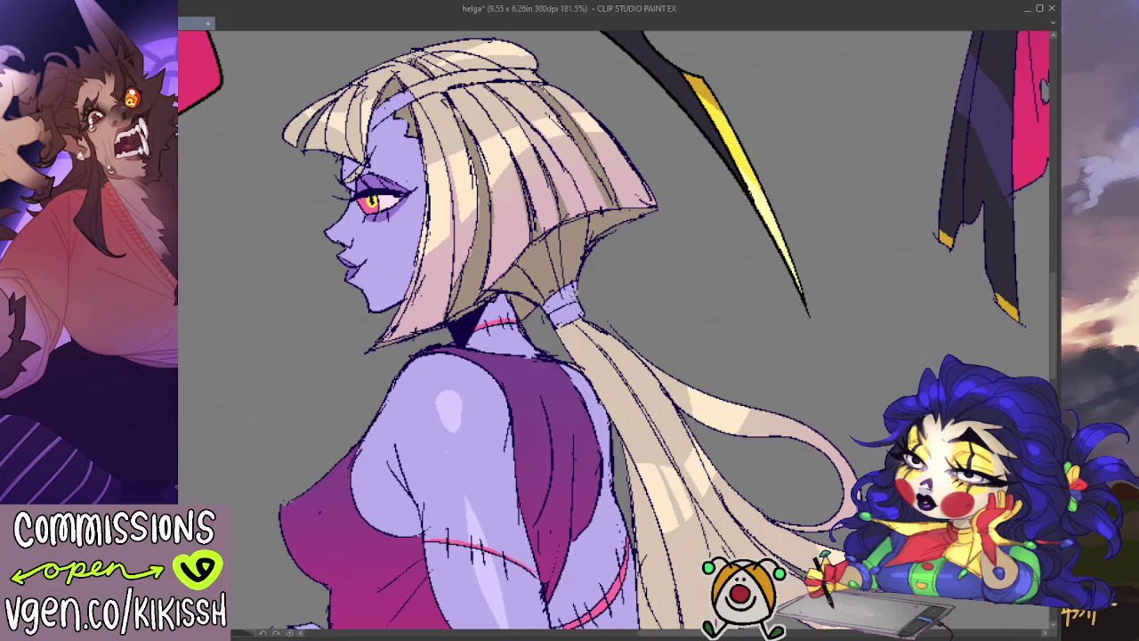
- Fill the ponytail tie black and paint a dark headband across the blonde hair
left_click(565, 303)
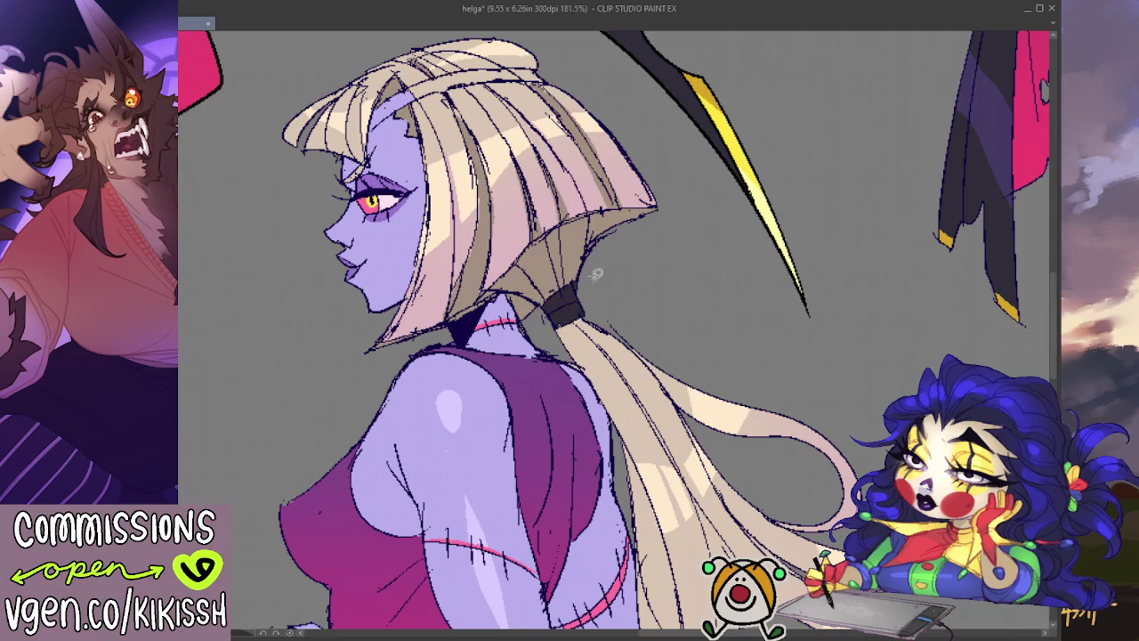
left_click_drag(408, 114, 454, 185)
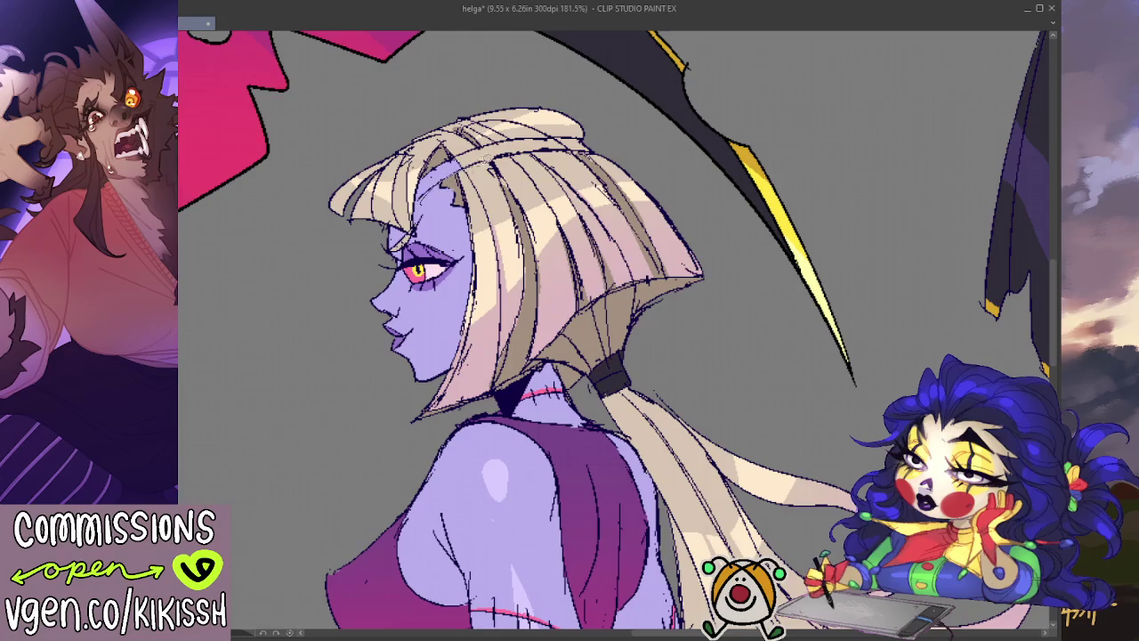
left_click_drag(534, 127, 461, 147)
left_click_drag(587, 141, 450, 165)
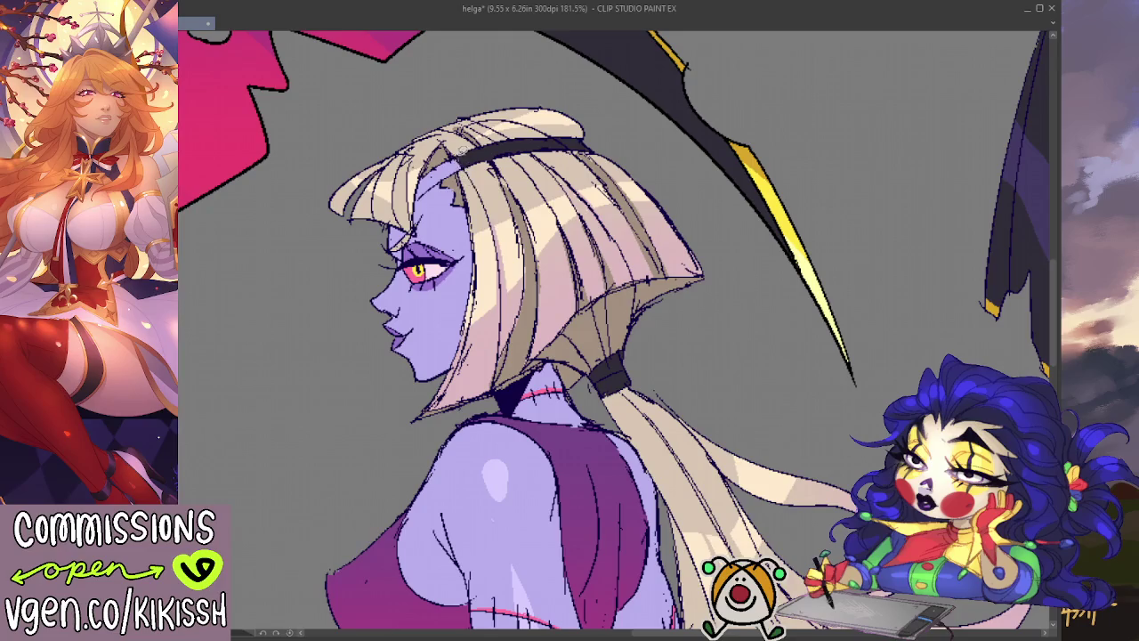
left_click_drag(416, 199, 475, 149)
left_click_drag(547, 169, 569, 166)
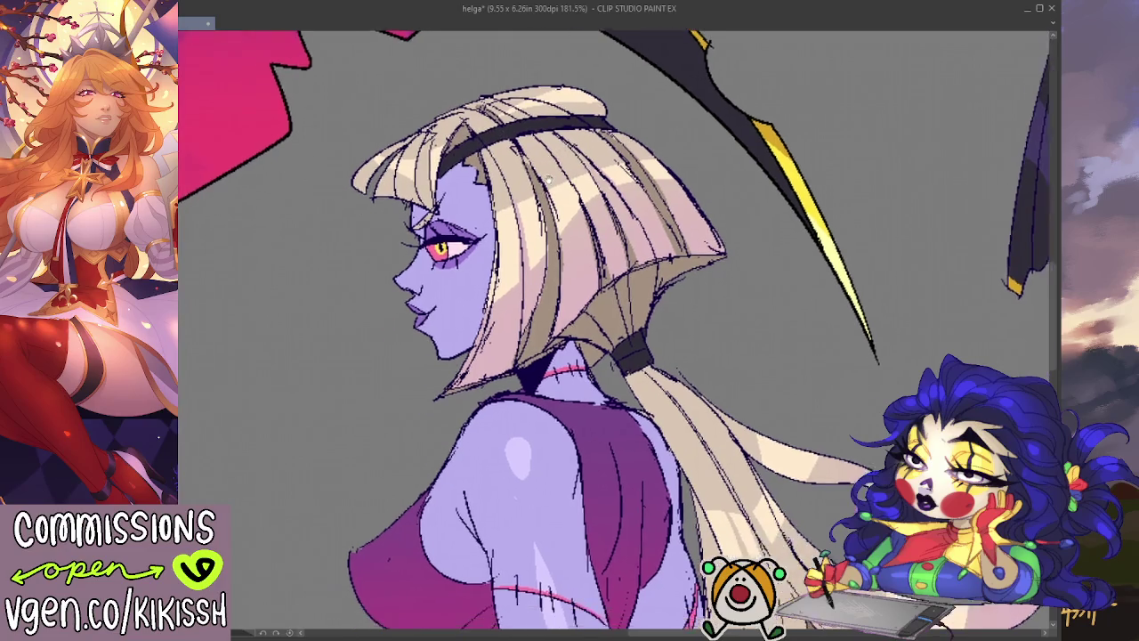
scroll(628, 219, "down", 2)
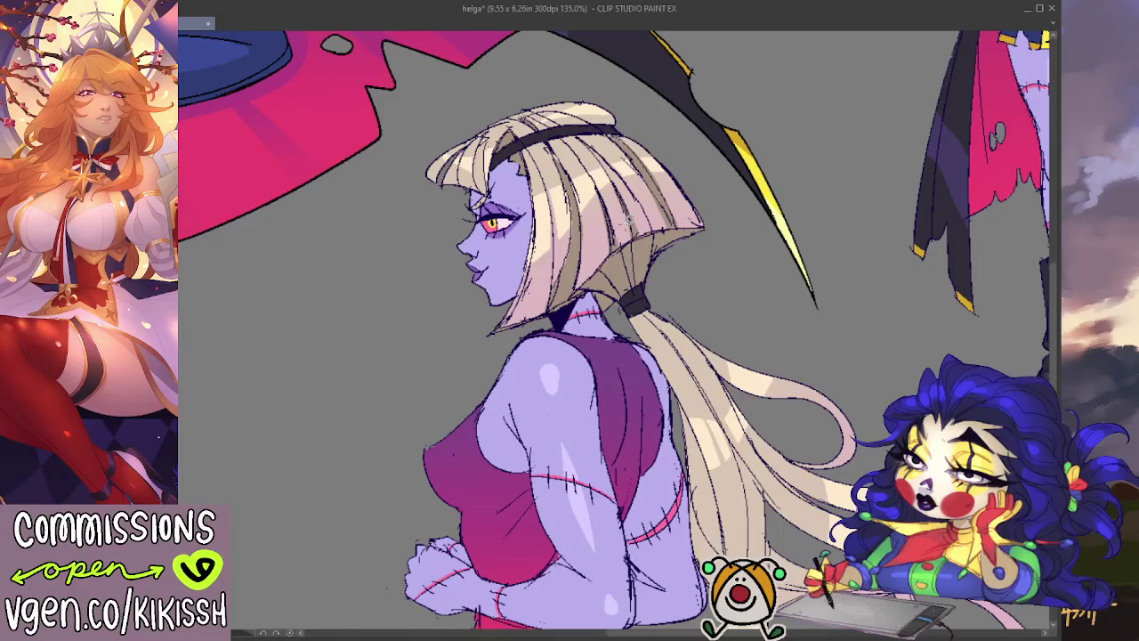
left_click_drag(628, 219, 507, 237)
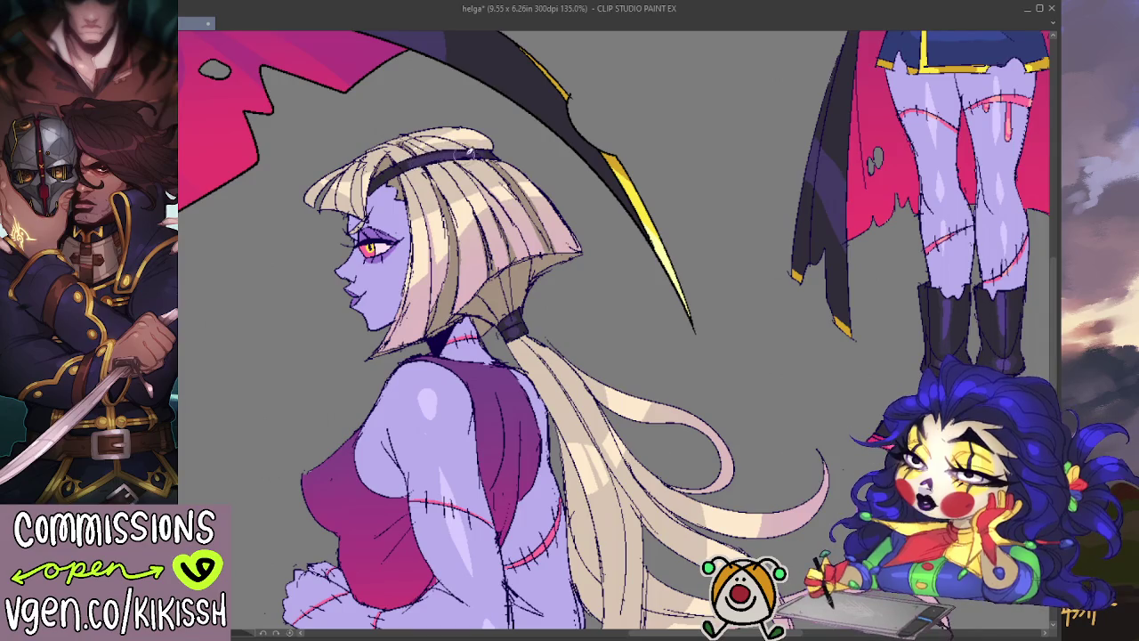
scroll(577, 149, "down", 3)
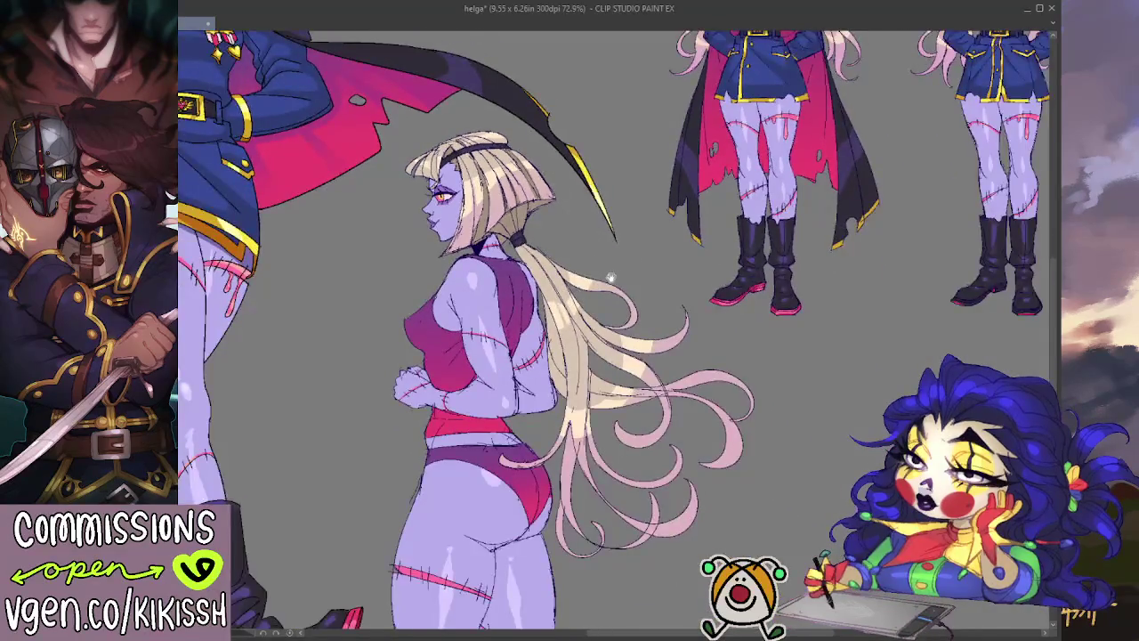
scroll(647, 265, "up", 2)
scroll(623, 260, "up", 1)
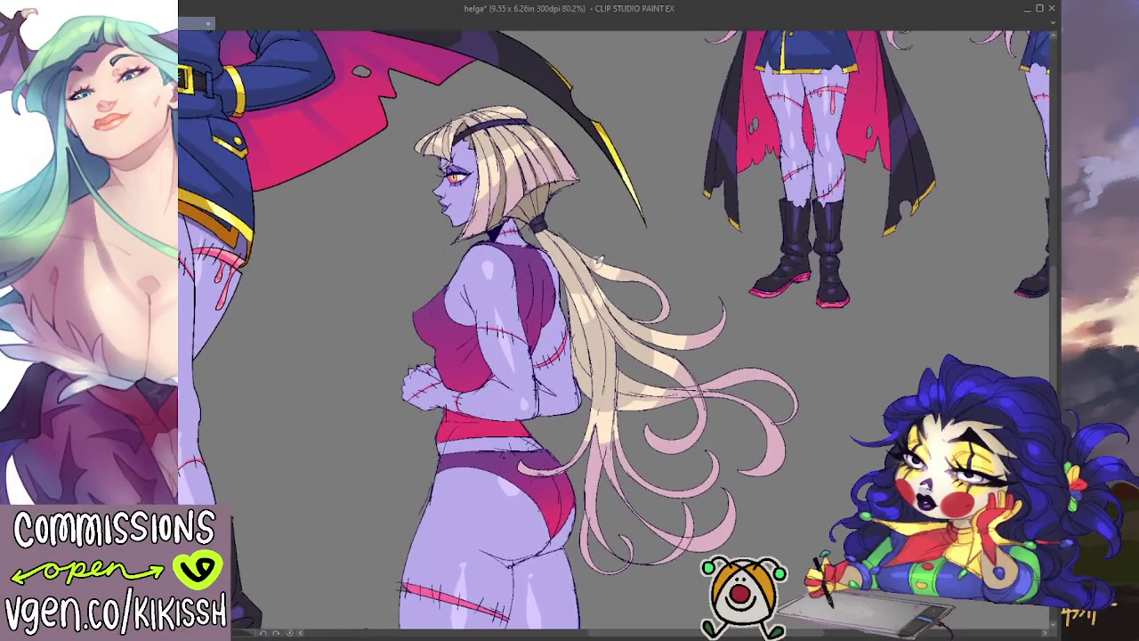
scroll(605, 262, "up", 1)
scroll(588, 267, "up", 2)
left_click_drag(578, 263, 590, 226)
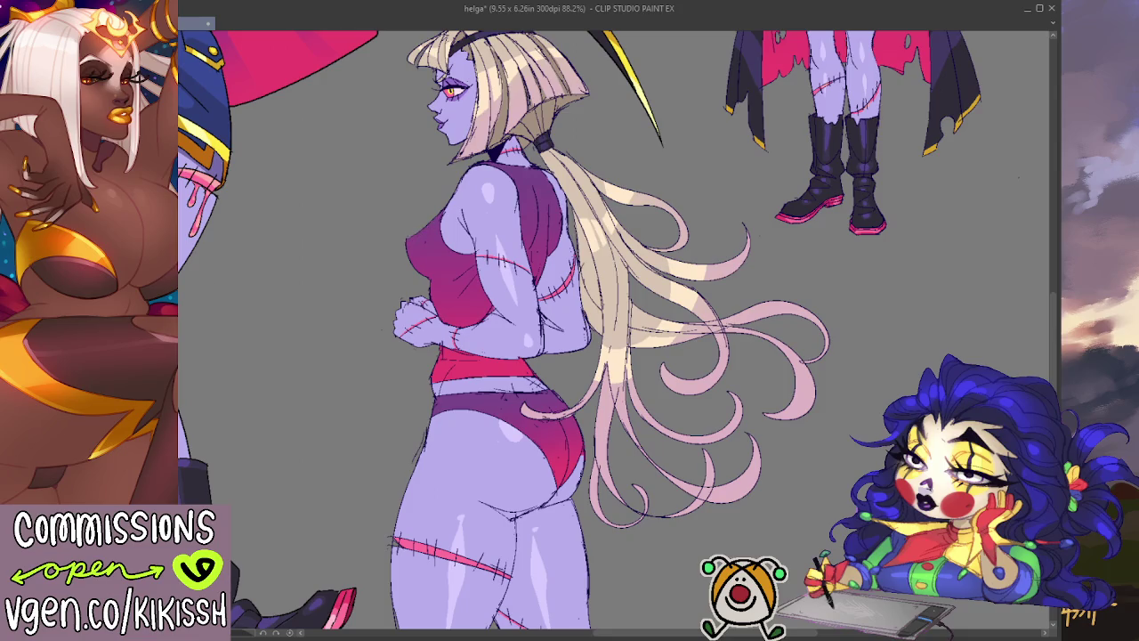
scroll(396, 307, "up", 2)
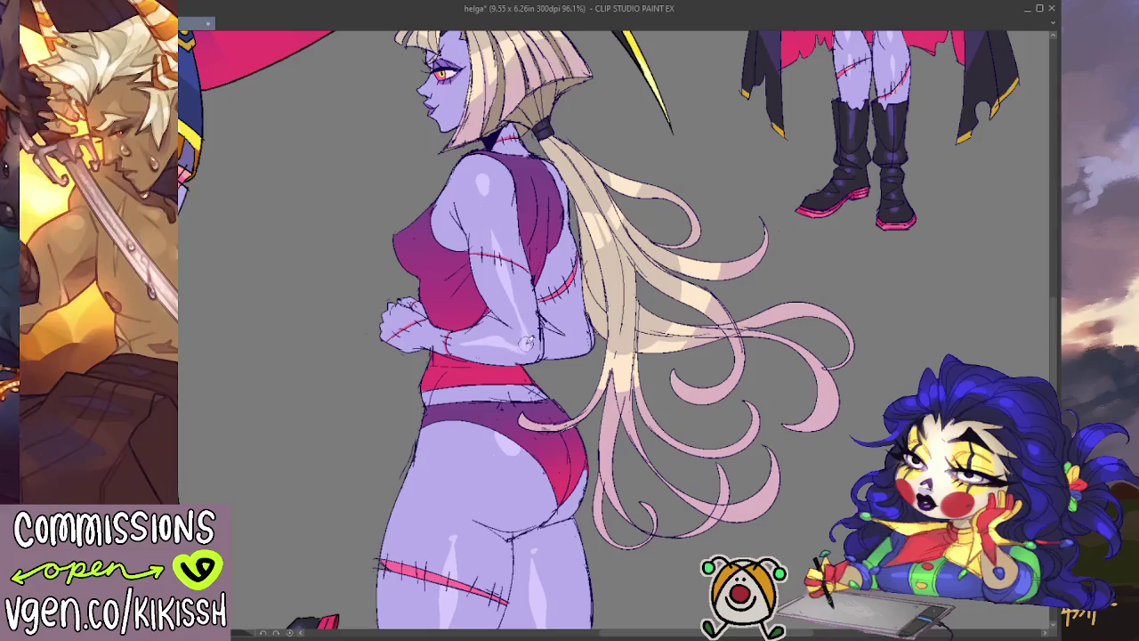
key("h")
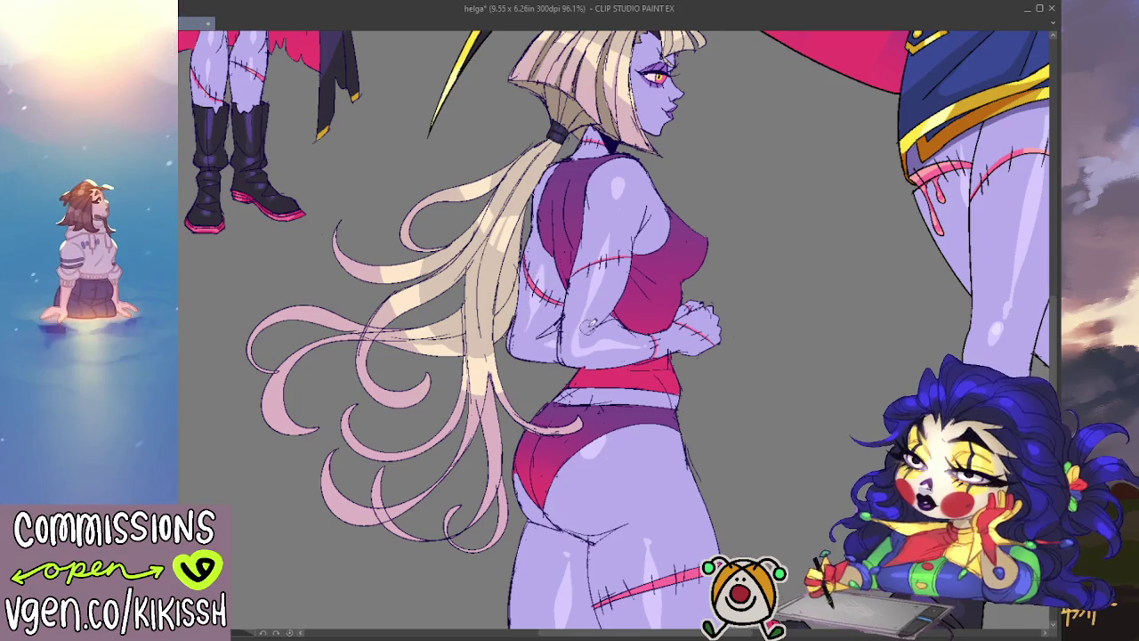
key("h")
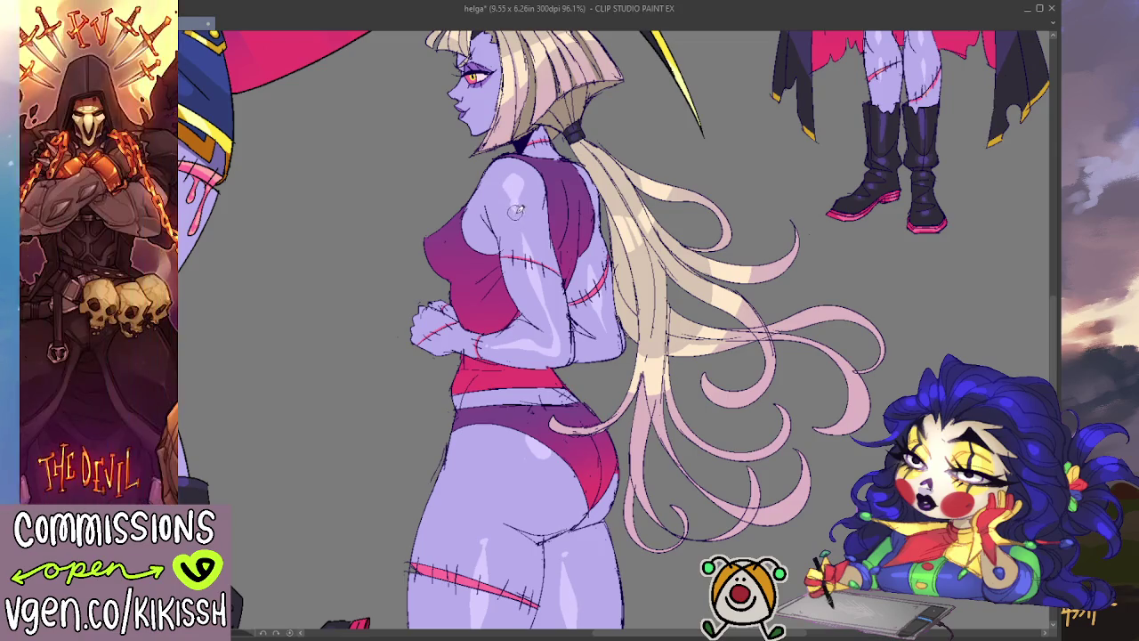
scroll(730, 238, "up", 3)
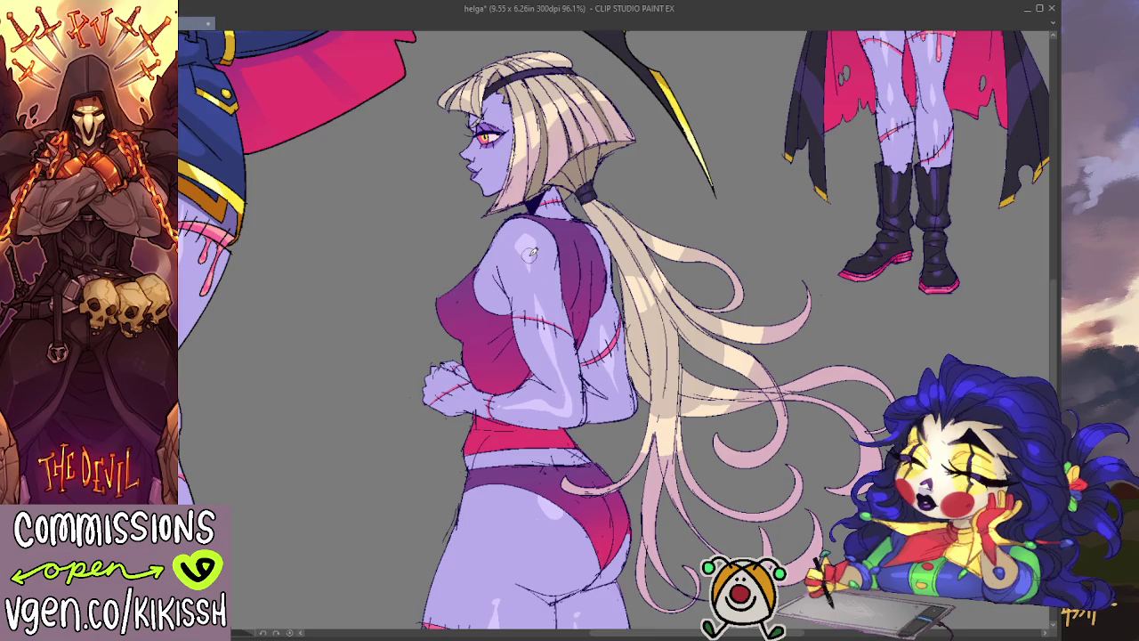
scroll(532, 253, "down", 1)
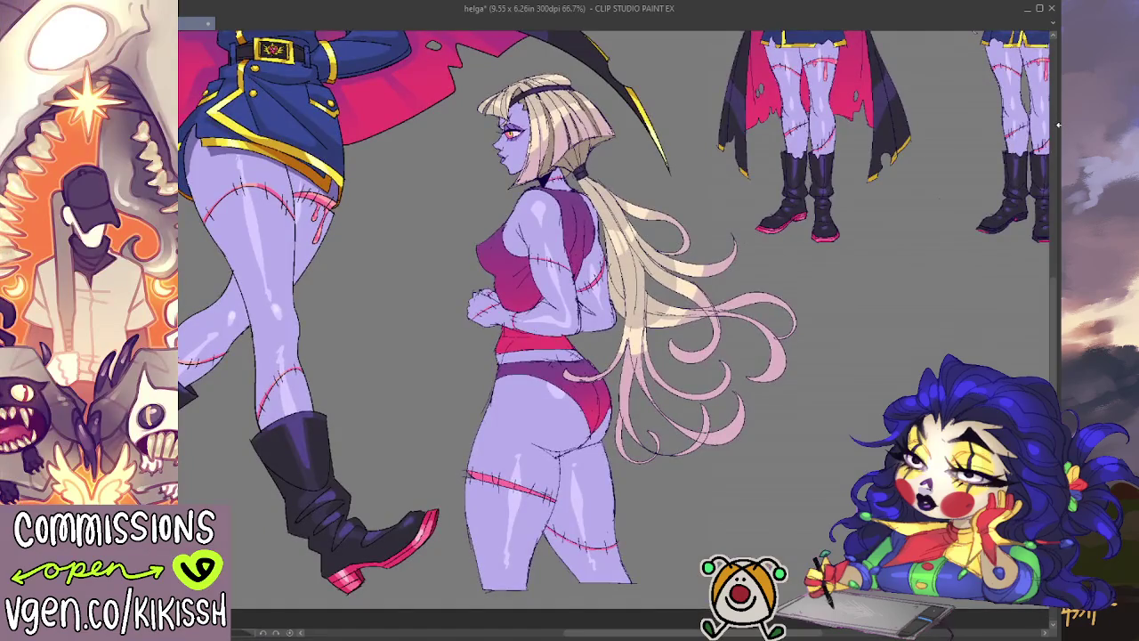
- Undo the round glasses and the grin, returning the girl's face to closed lips
key("ctrl+shift+a")
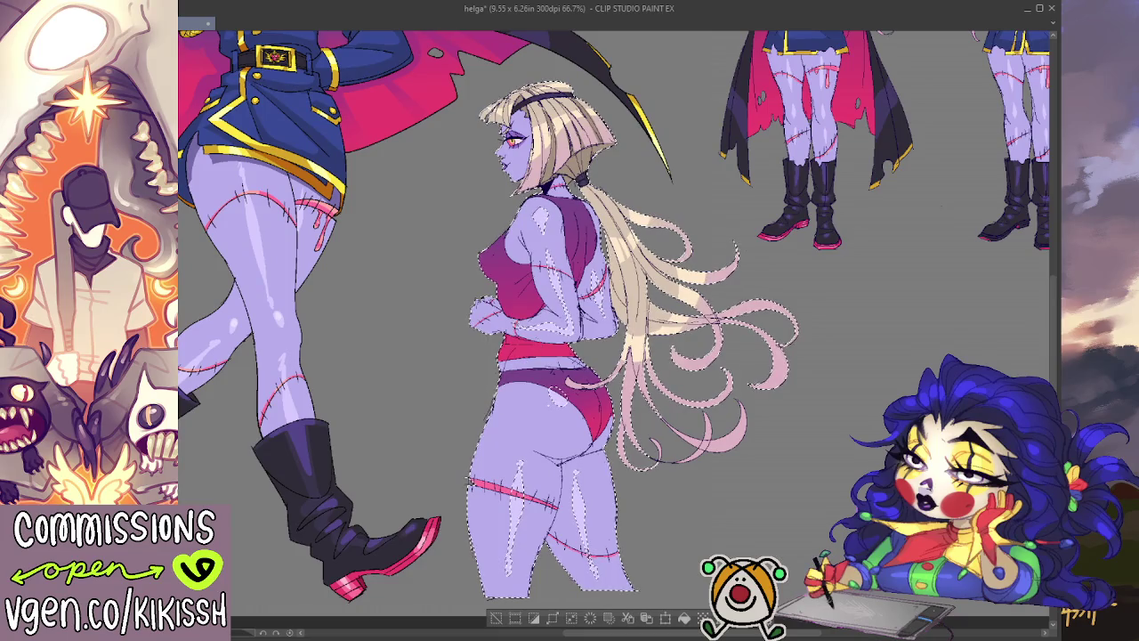
scroll(525, 181, "up", 3)
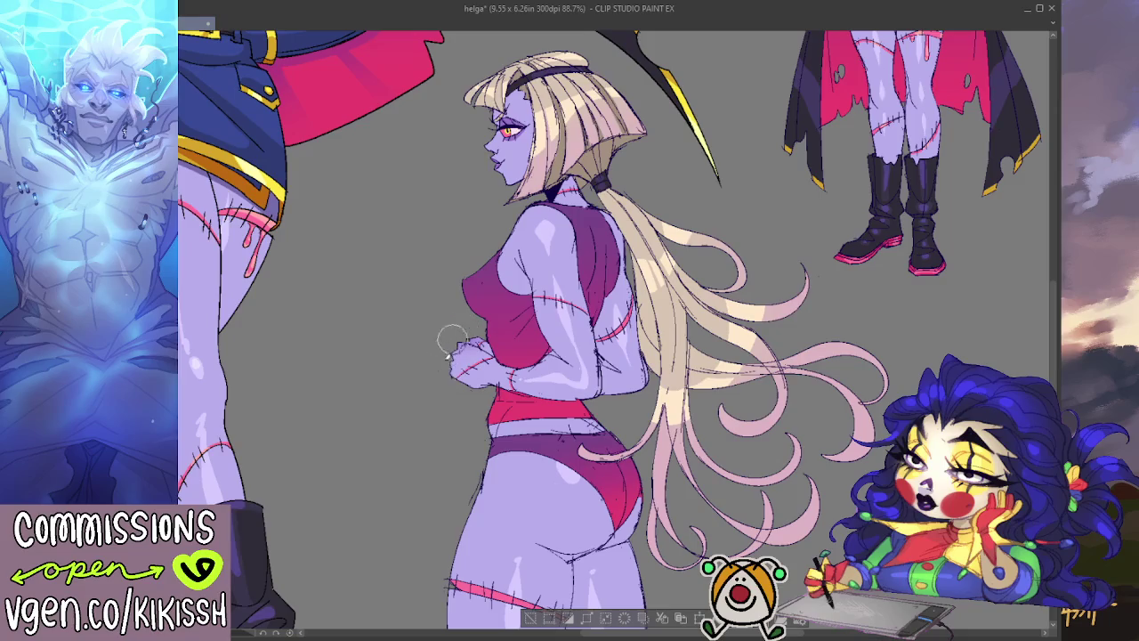
left_click_drag(479, 411, 466, 381)
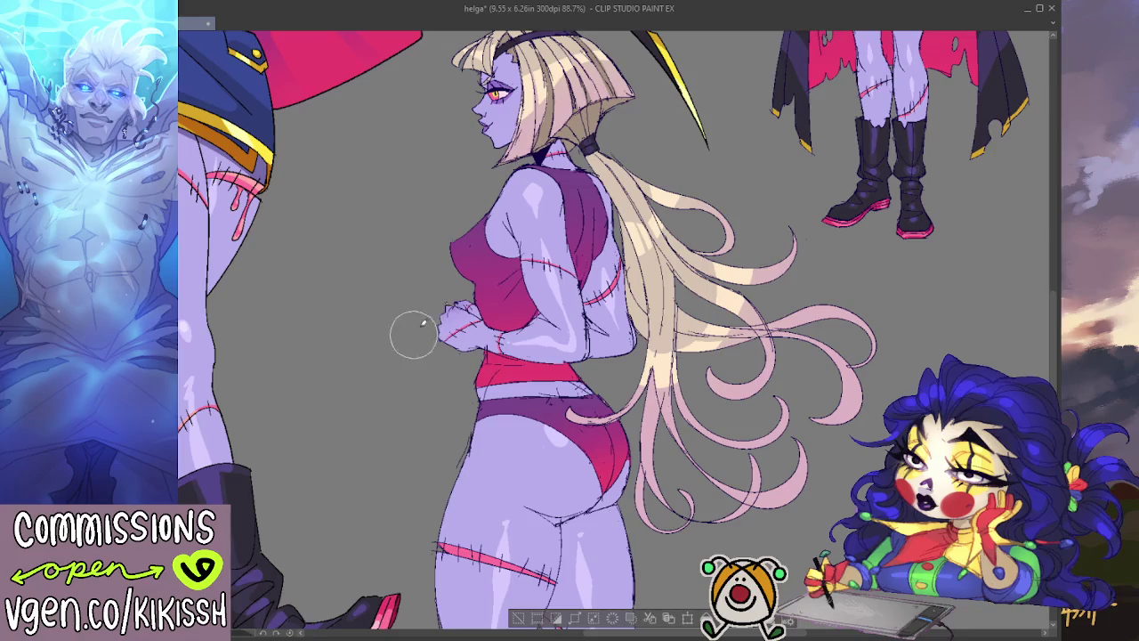
mouse_move(611, 421)
left_mouse_down()
mouse_move(597, 309)
mouse_move(608, 405)
left_mouse_up()
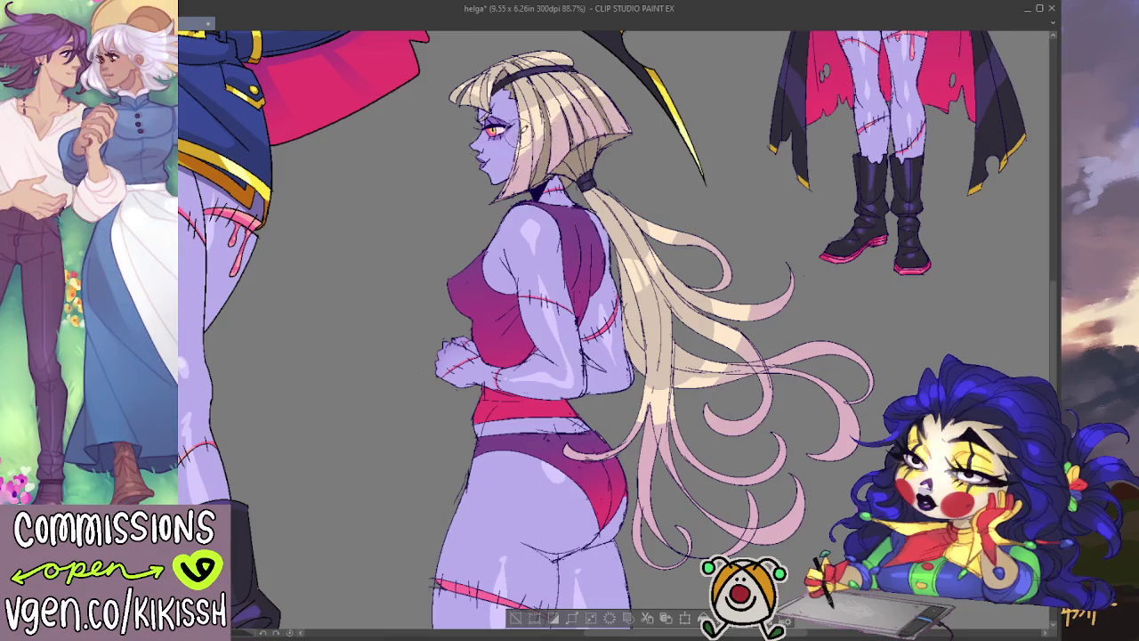
key("ctrl+z")
left_click_drag(583, 165, 561, 230)
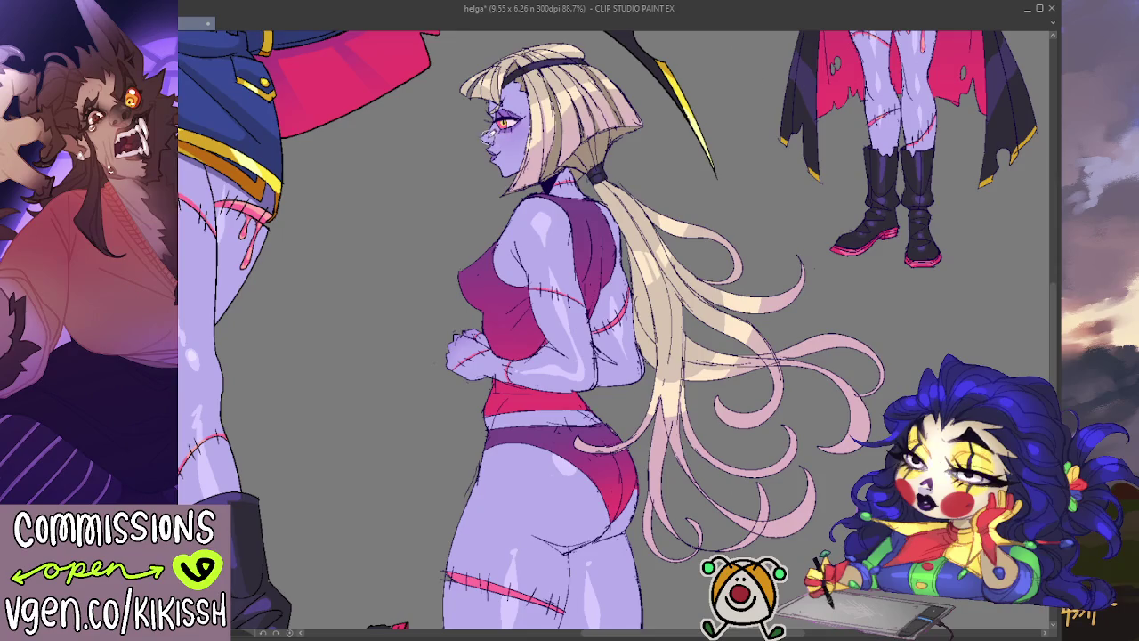
key("ctrl+z")
- Repaint the girl's eye yellow
left_click_drag(502, 110, 510, 118)
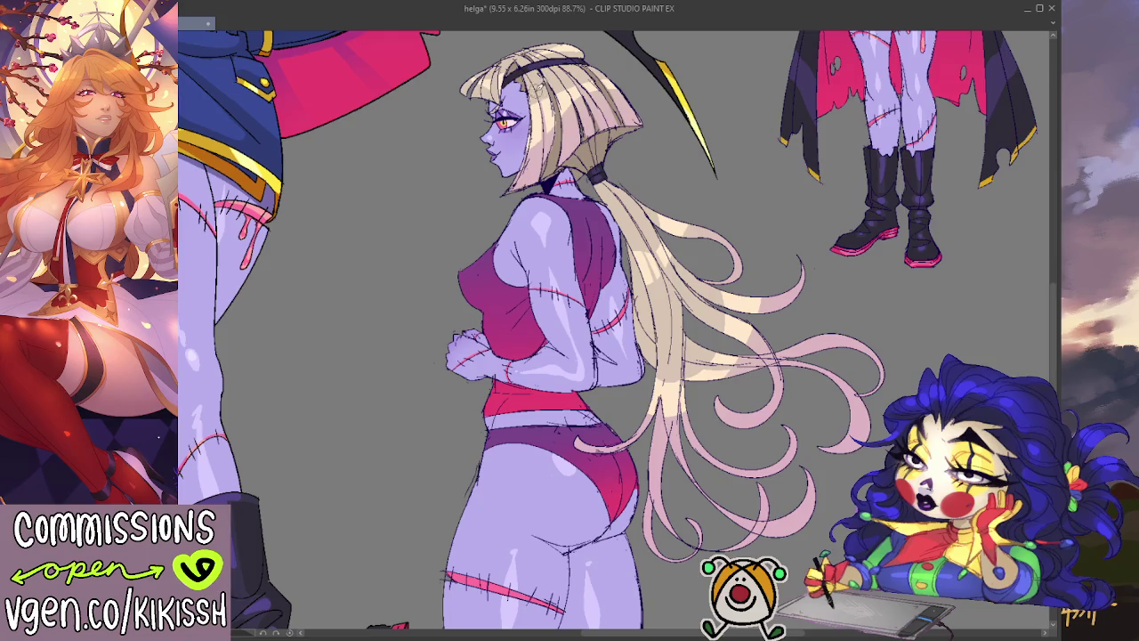
scroll(406, 176, "up", 3)
scroll(406, 176, "up", 5)
scroll(407, 323, "down", 6)
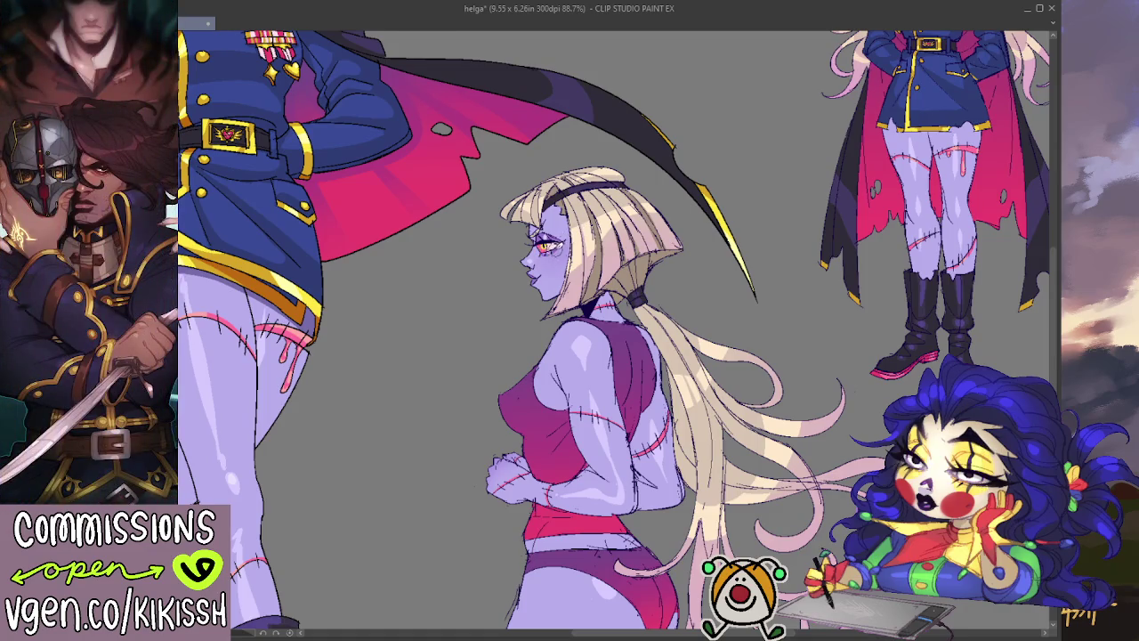
- Darken the hair tie at the back of the girl's neck
left_click_drag(614, 356, 618, 344)
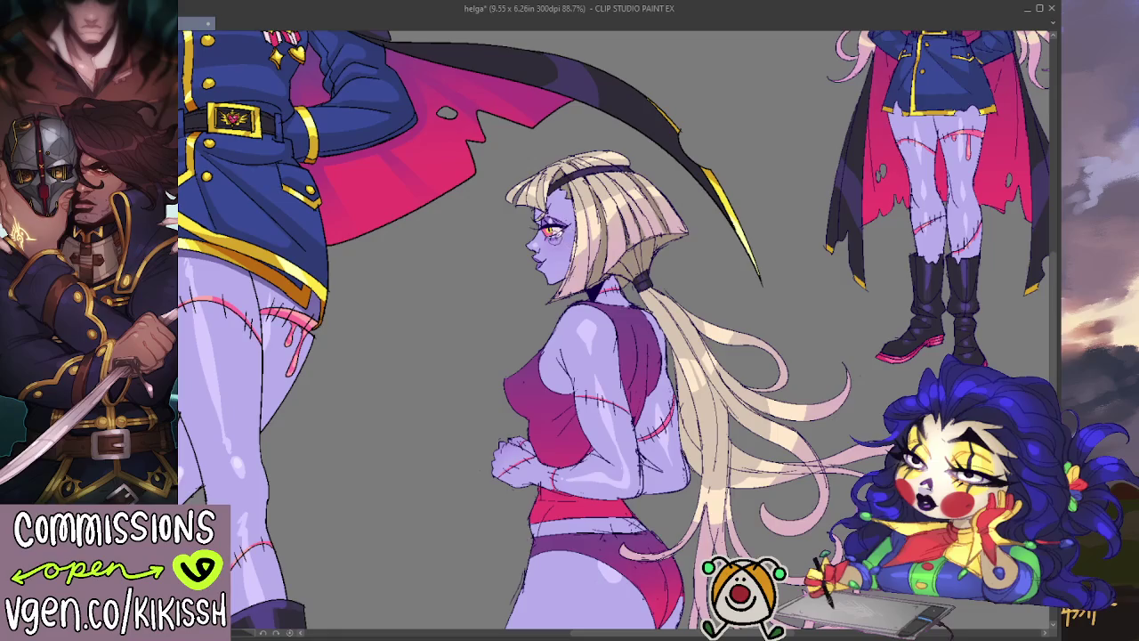
left_click_drag(583, 338, 574, 298)
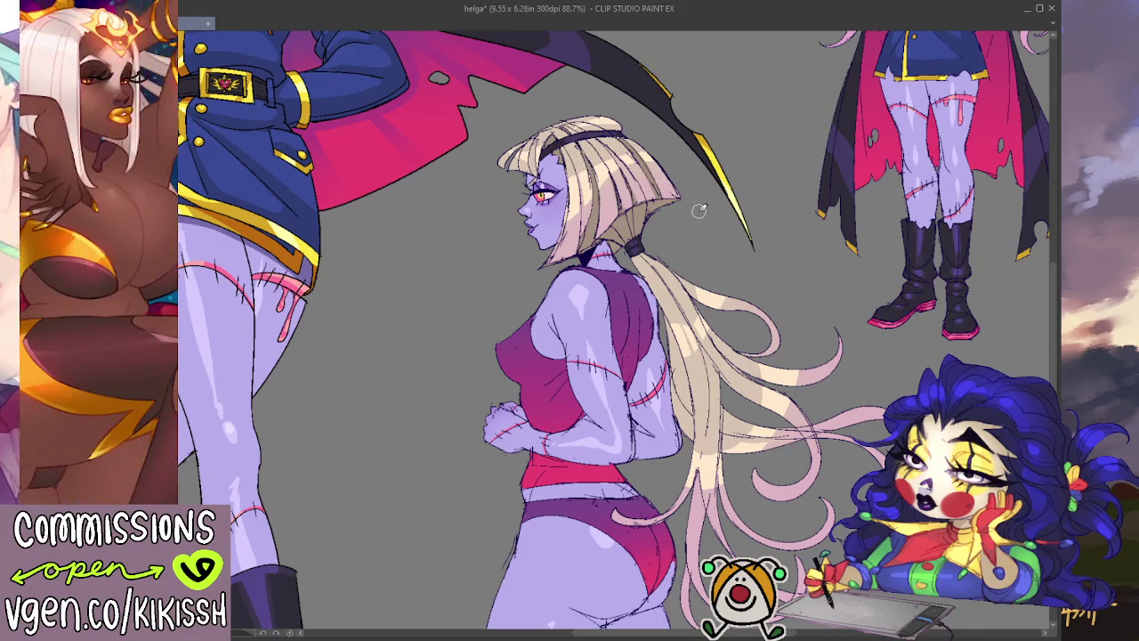
scroll(657, 220, "down", 2)
scroll(712, 240, "down", 1)
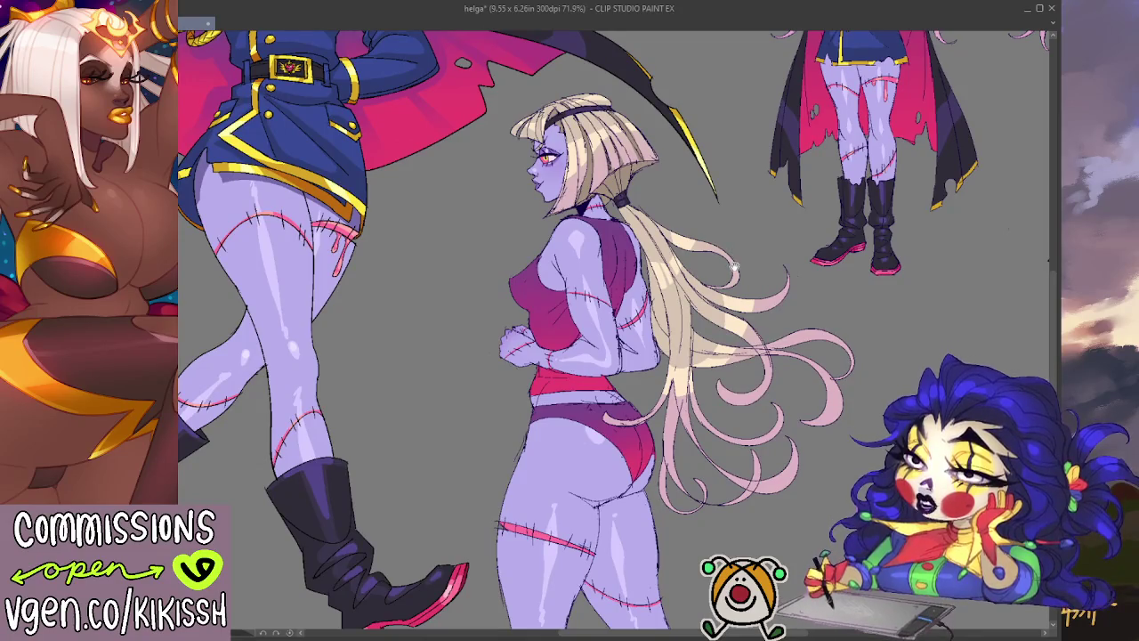
scroll(737, 256, "down", 1)
scroll(614, 192, "up", 1)
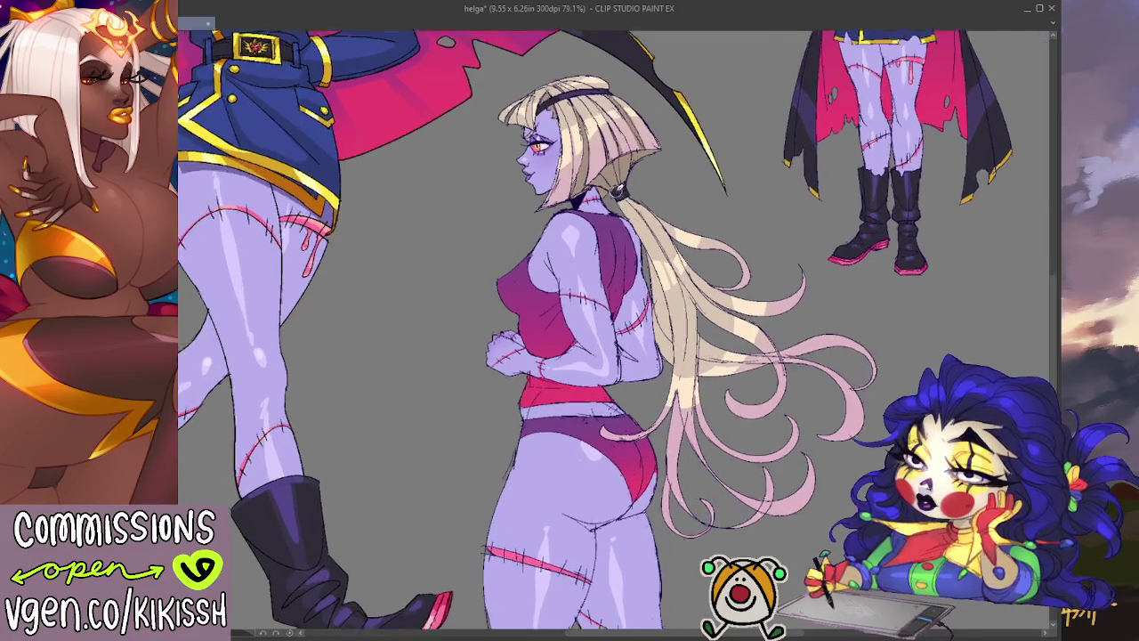
scroll(614, 192, "up", 1)
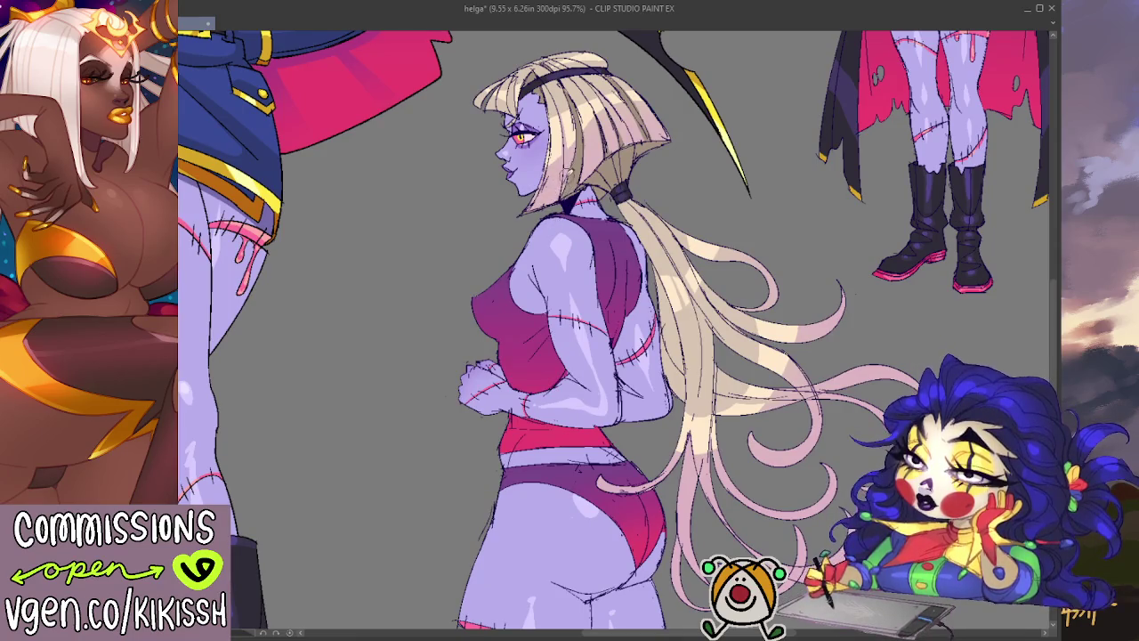
left_click_drag(622, 167, 636, 203)
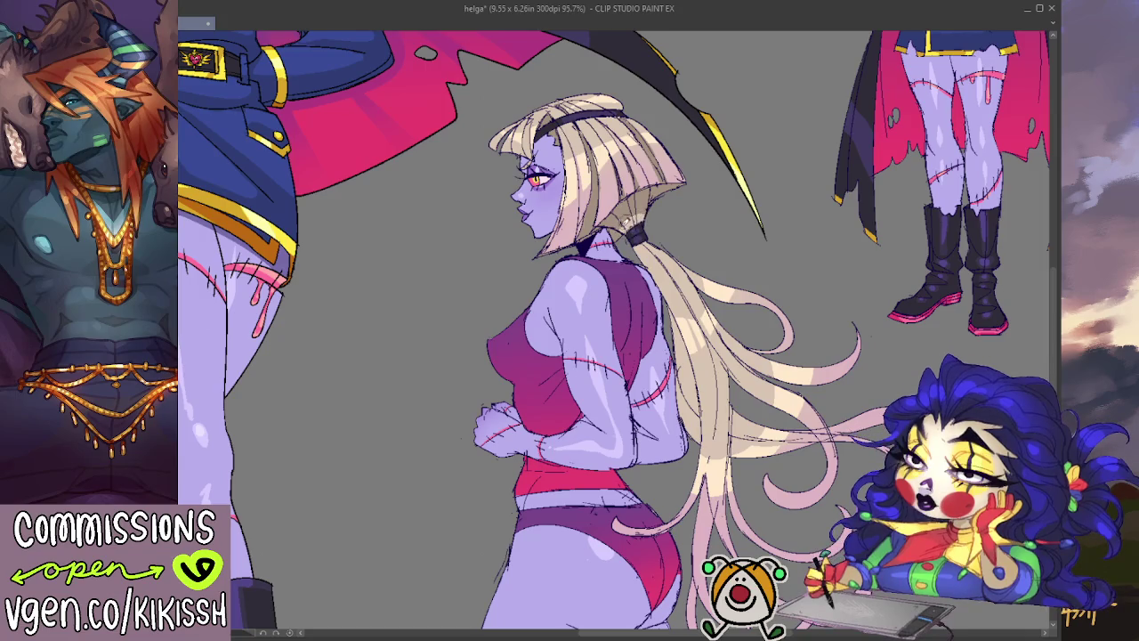
left_click_drag(637, 216, 626, 230)
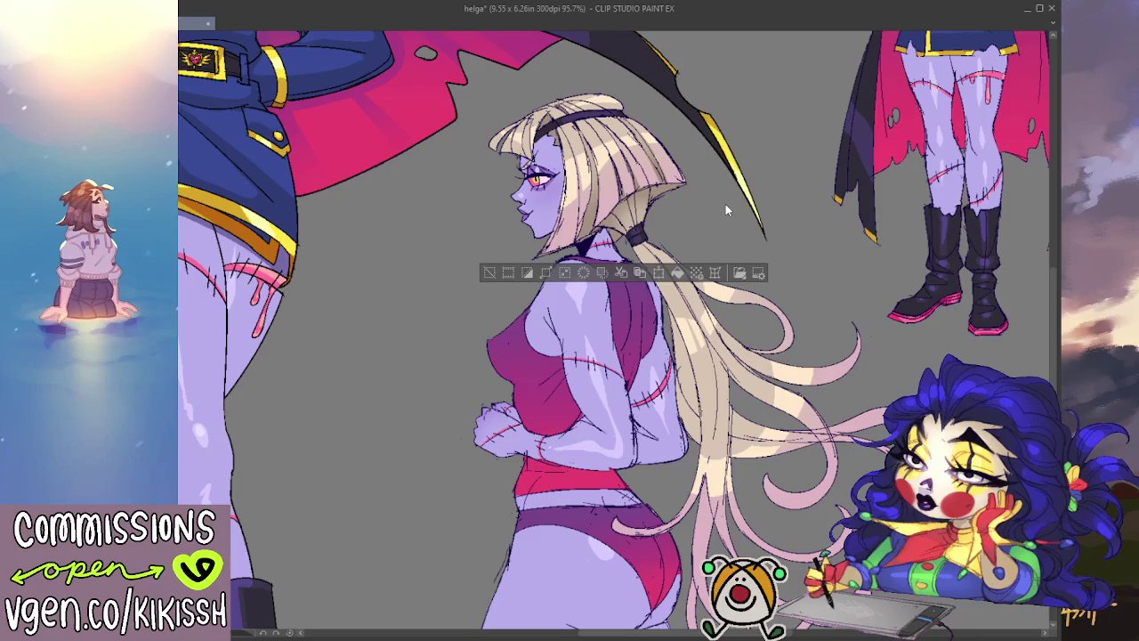
key("ctrl+d")
scroll(702, 212, "down", 1)
scroll(703, 212, "down", 1)
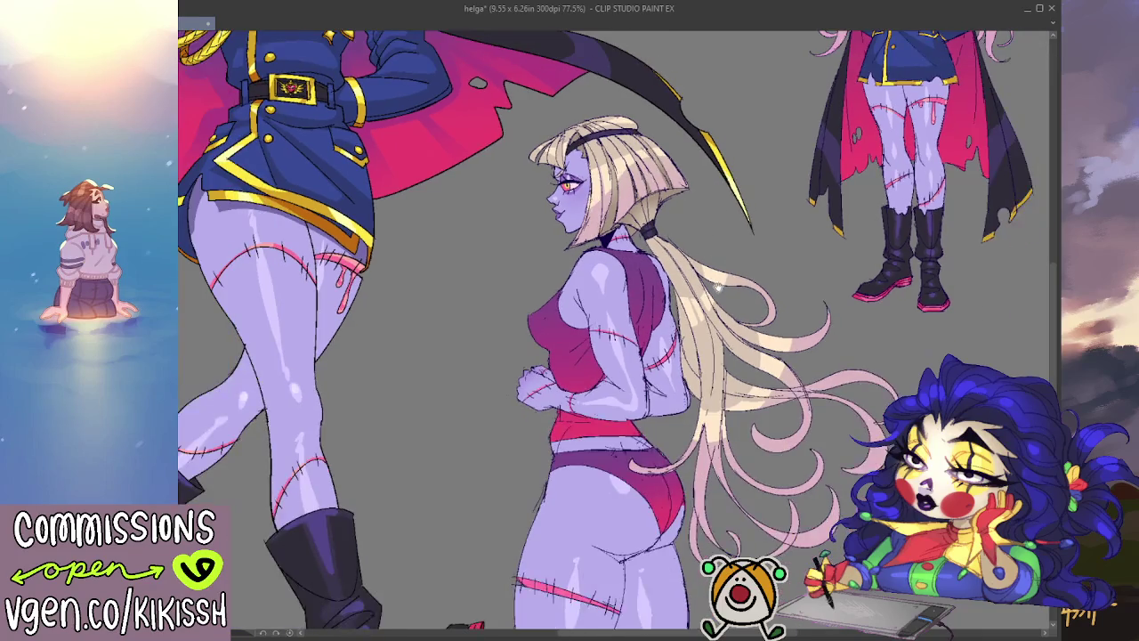
left_click_drag(719, 245, 737, 280)
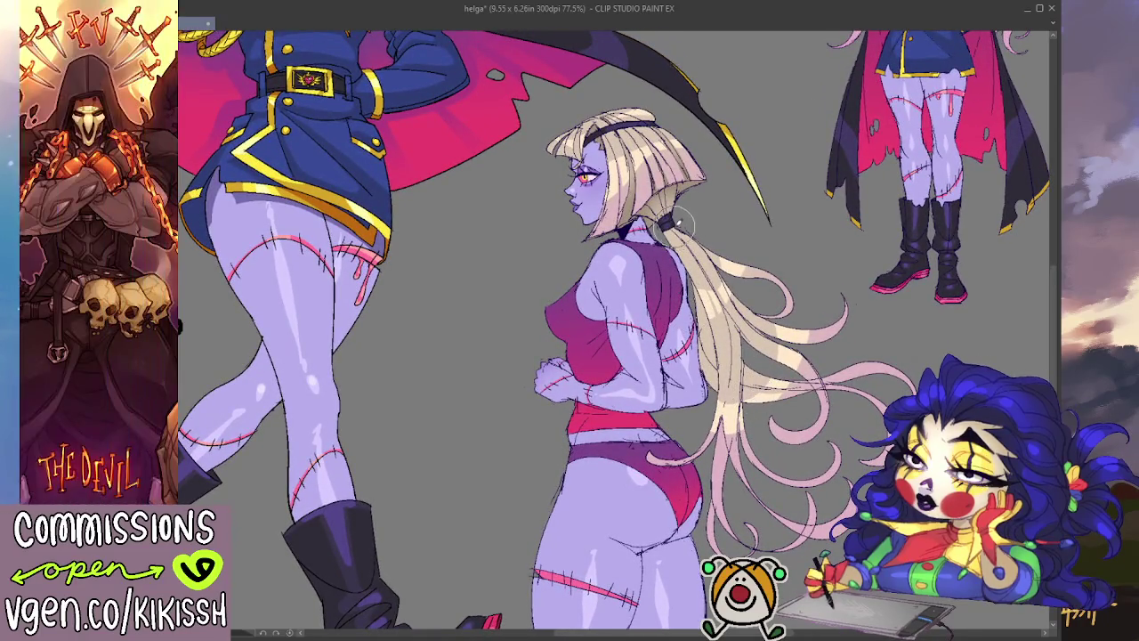
scroll(680, 320, "down", 1)
left_click_drag(681, 318, 677, 296)
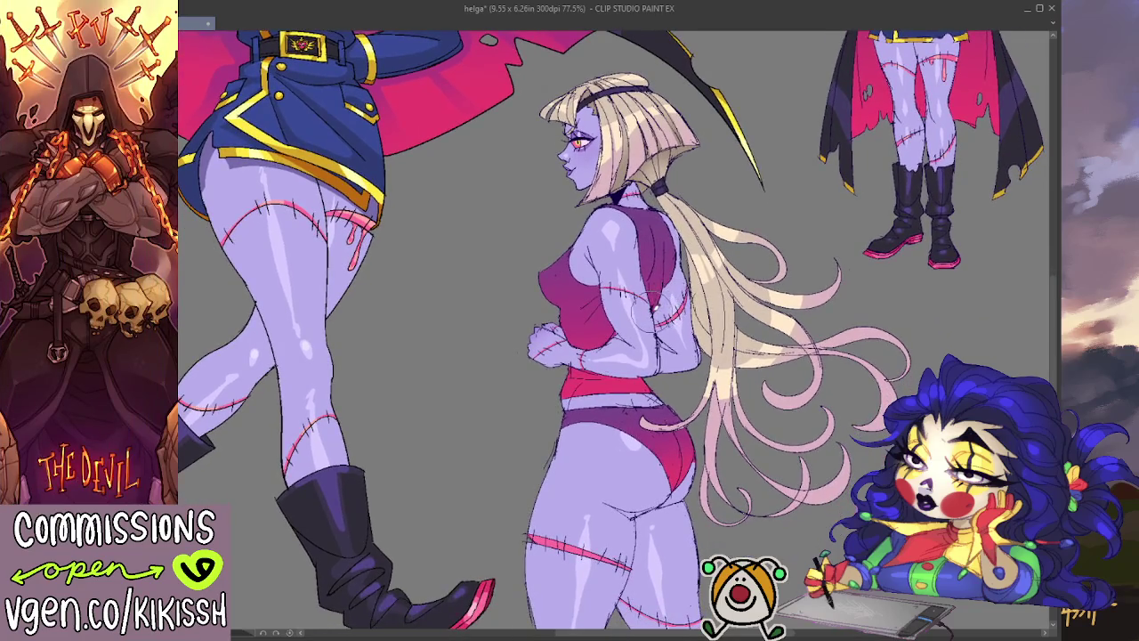
scroll(652, 307, "up", 1)
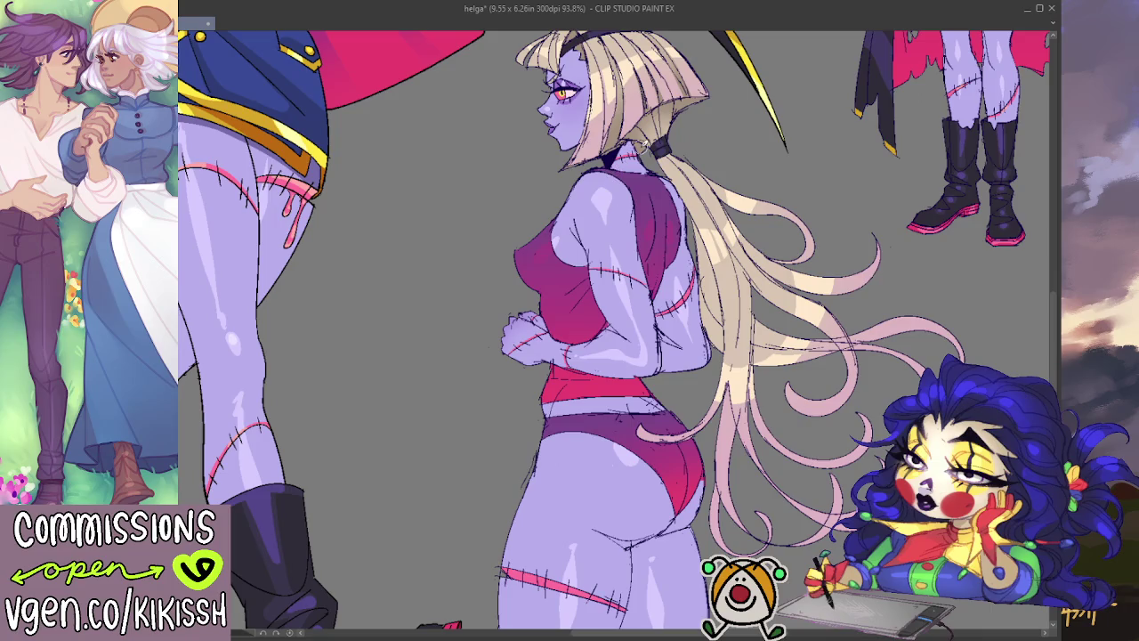
scroll(645, 143, "down", 2)
scroll(685, 212, "down", 1)
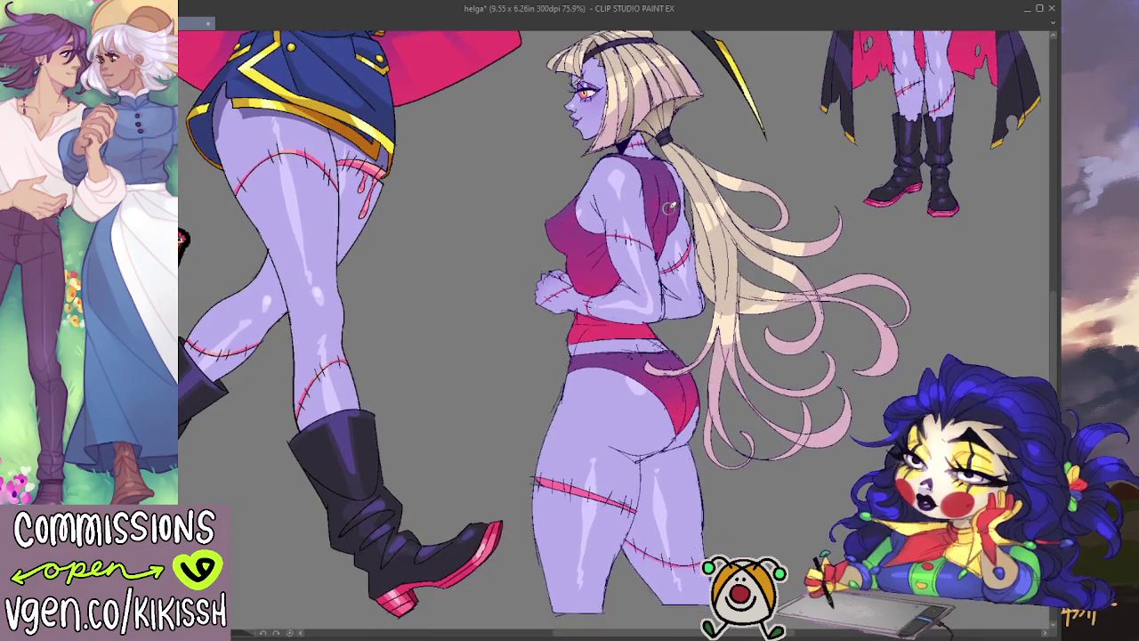
scroll(669, 206, "up", 1)
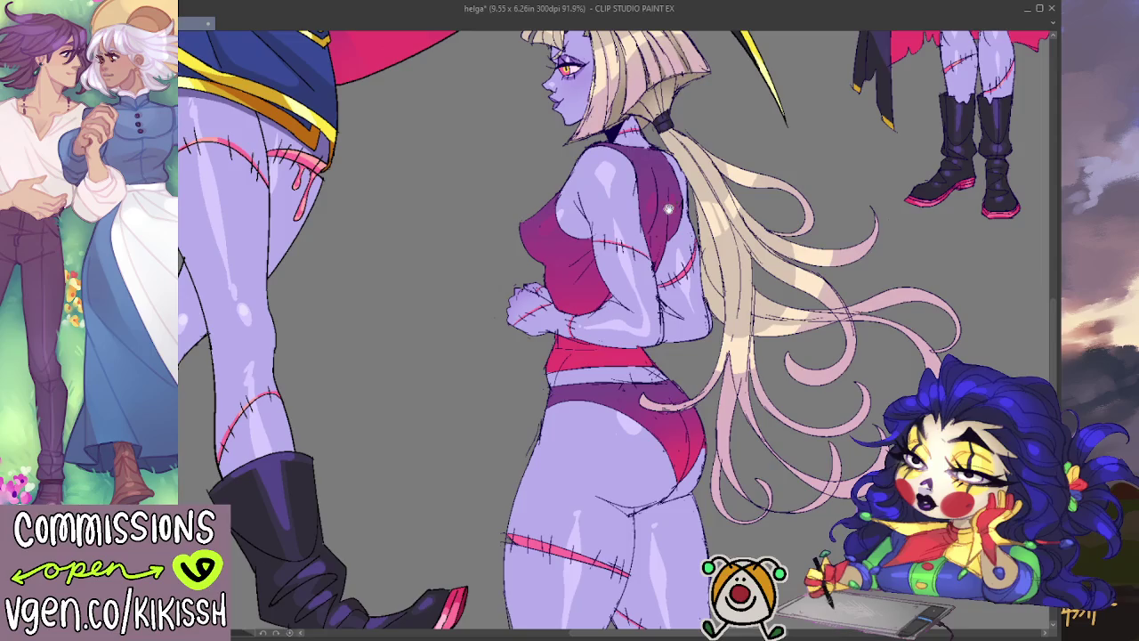
left_click_drag(648, 344, 621, 305)
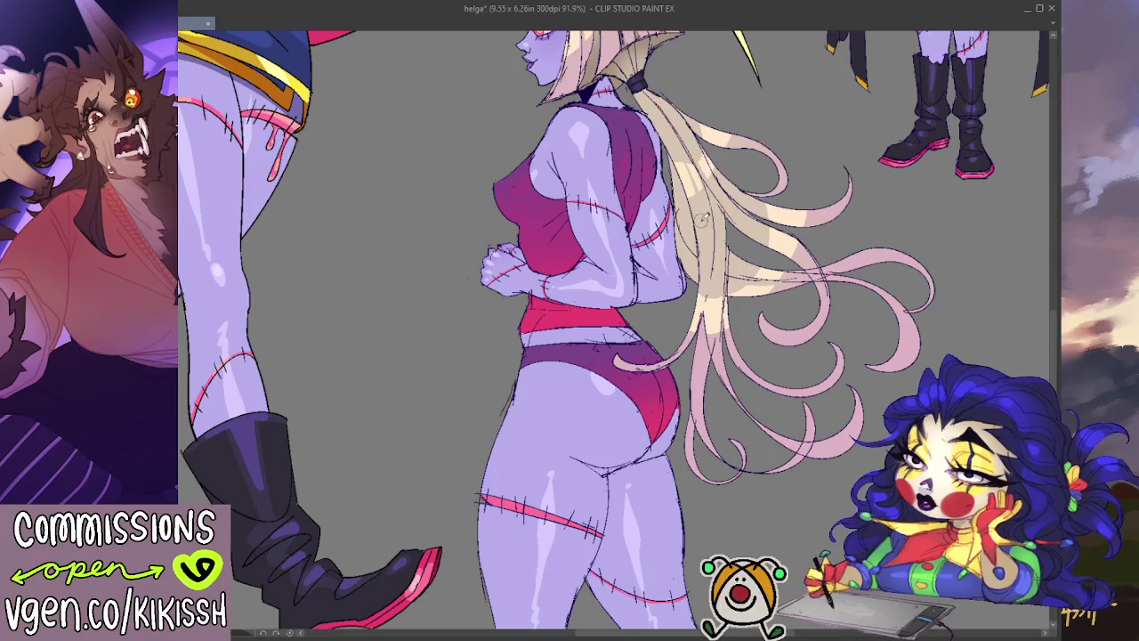
scroll(703, 218, "down", 2)
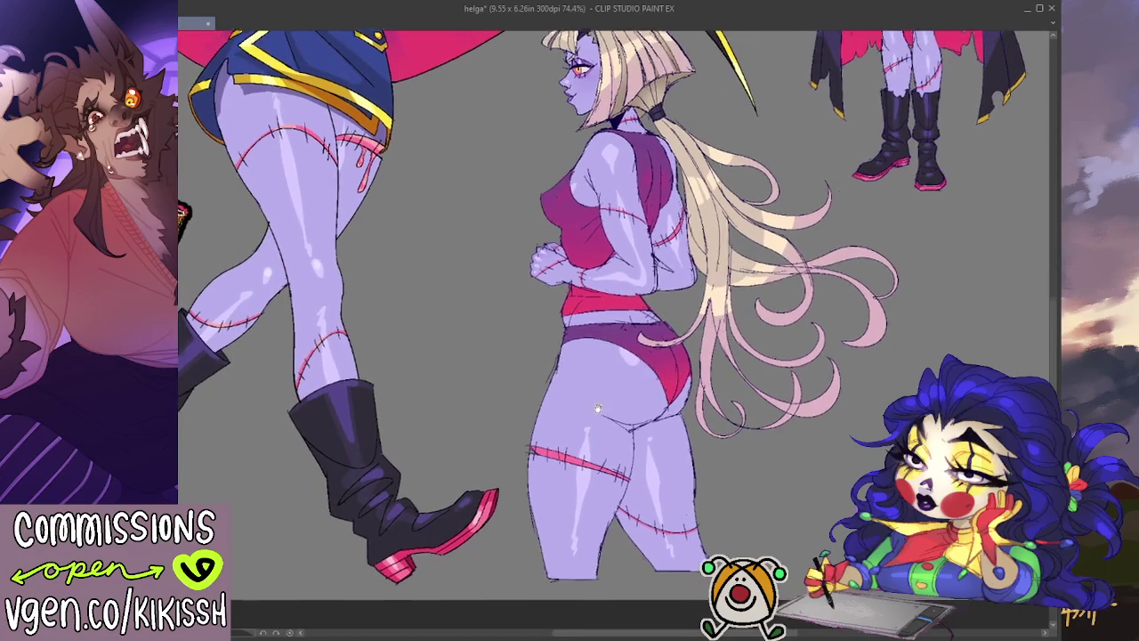
left_click_drag(617, 356, 621, 407)
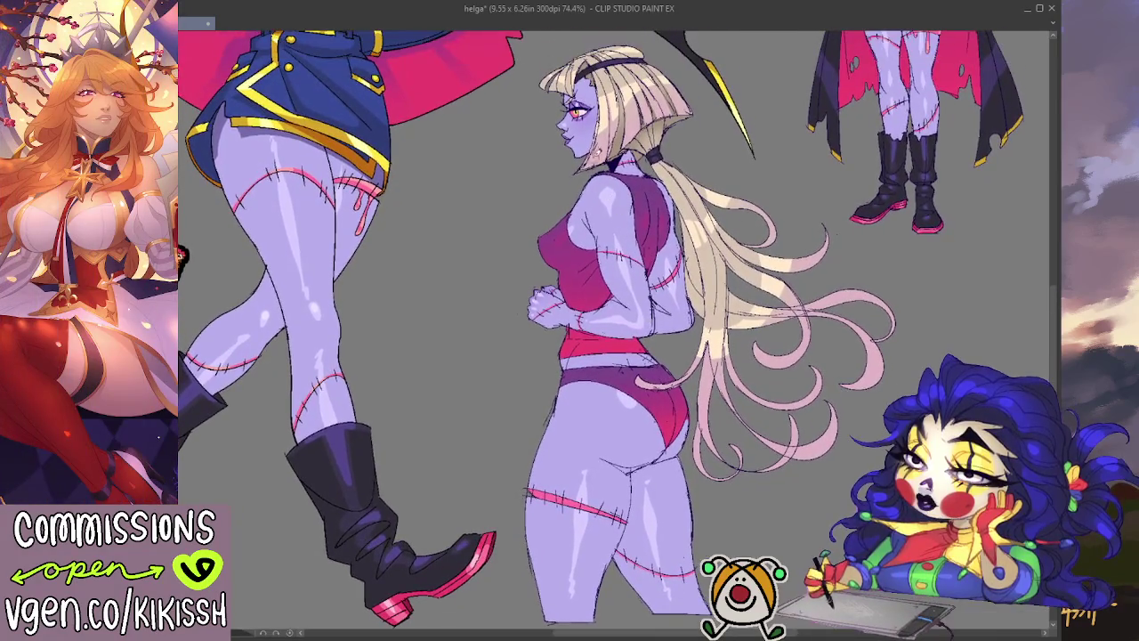
mouse_move(646, 304)
left_mouse_down()
mouse_move(650, 313)
mouse_move(652, 278)
left_mouse_up()
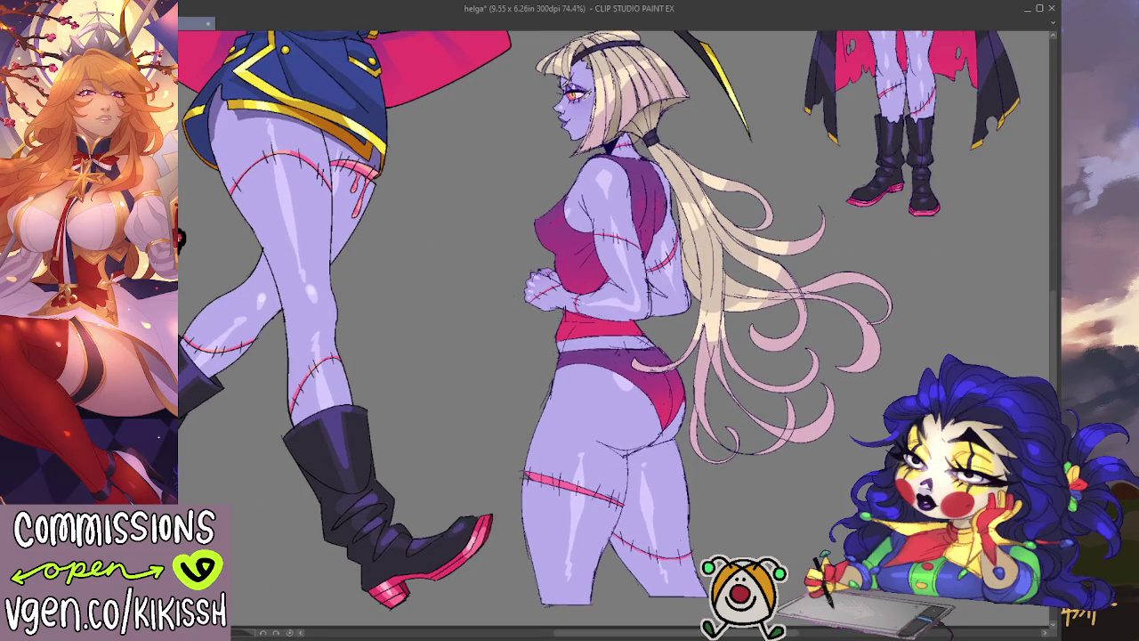
left_click_drag(582, 107, 617, 436)
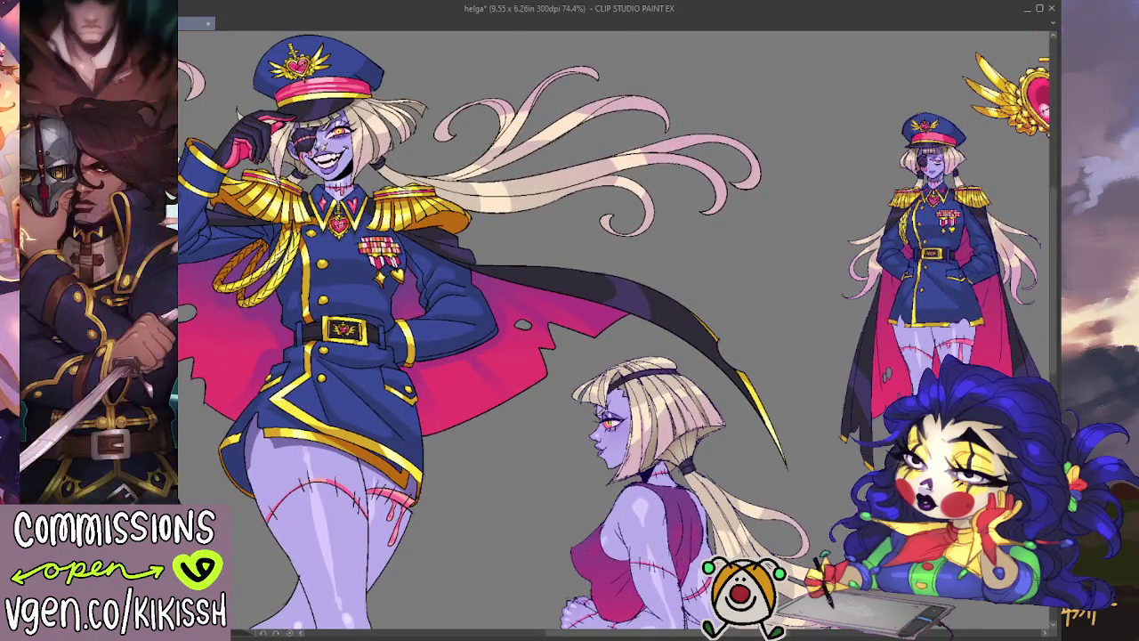
left_click_drag(417, 279, 320, 127)
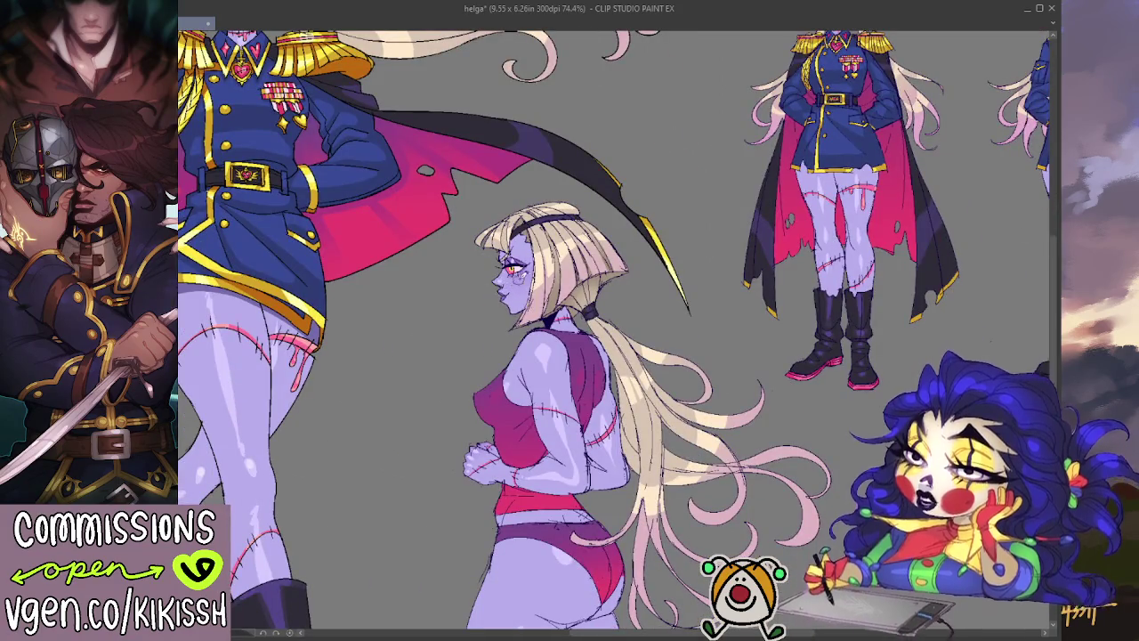
key("ctrl+alt+0")
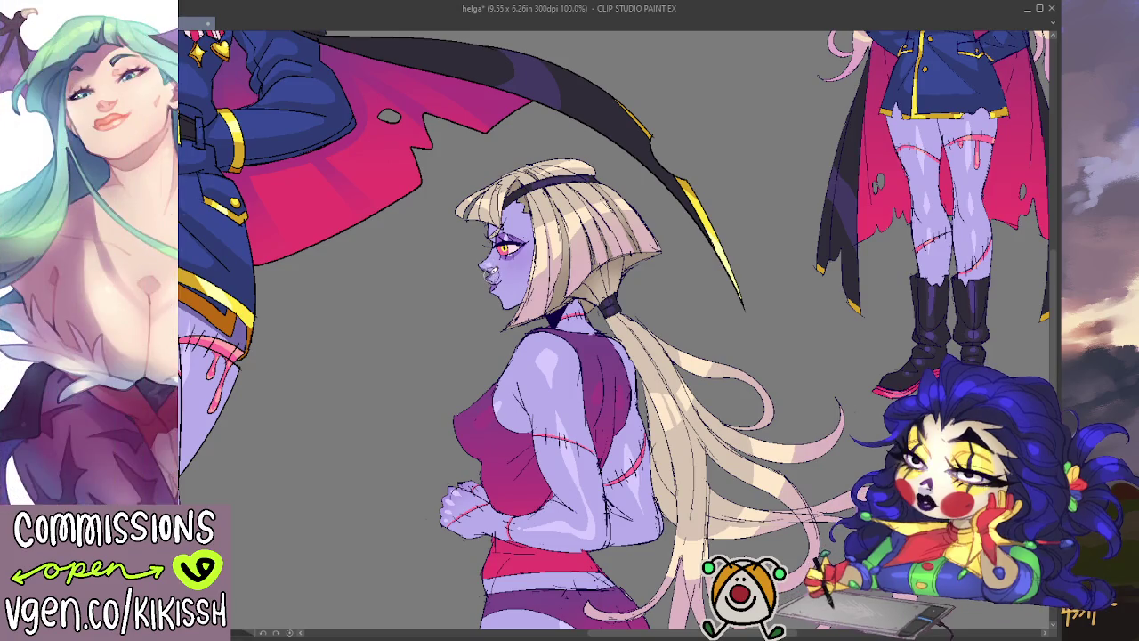
left_click_drag(659, 355, 646, 321)
scroll(622, 268, "down", 1)
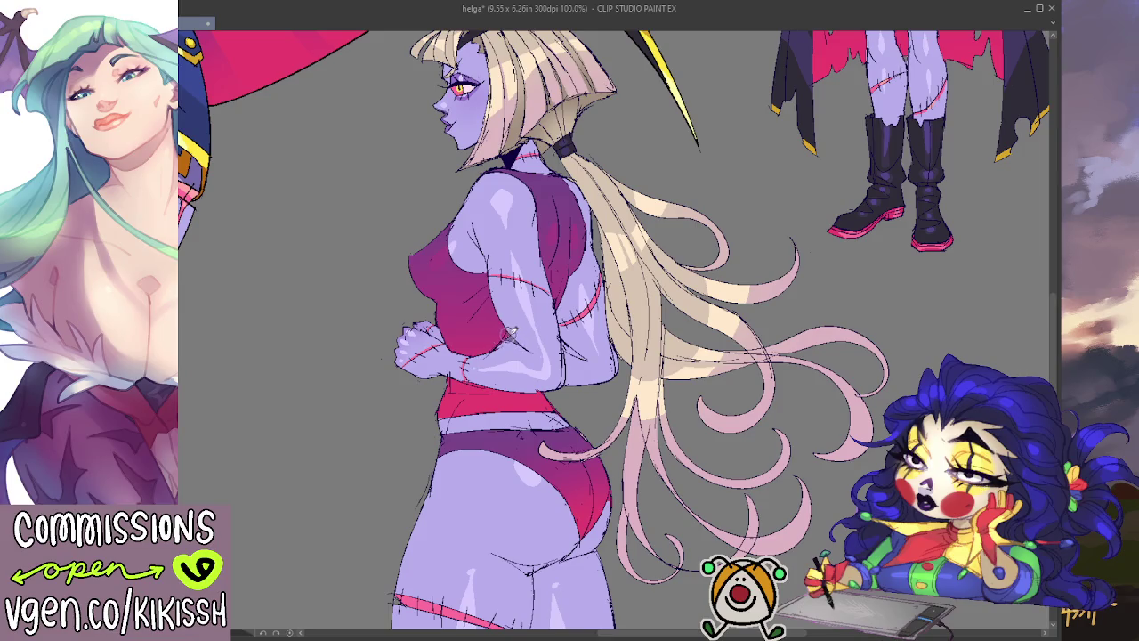
scroll(601, 360, "down", 1)
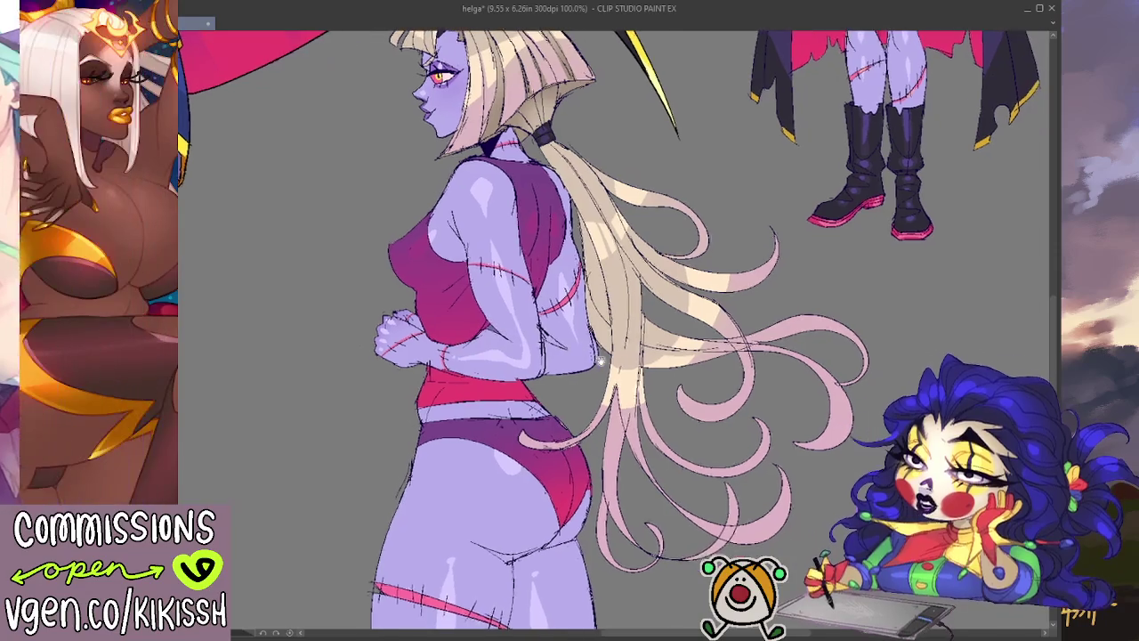
left_click_drag(541, 326, 566, 349)
key("ctrl+z")
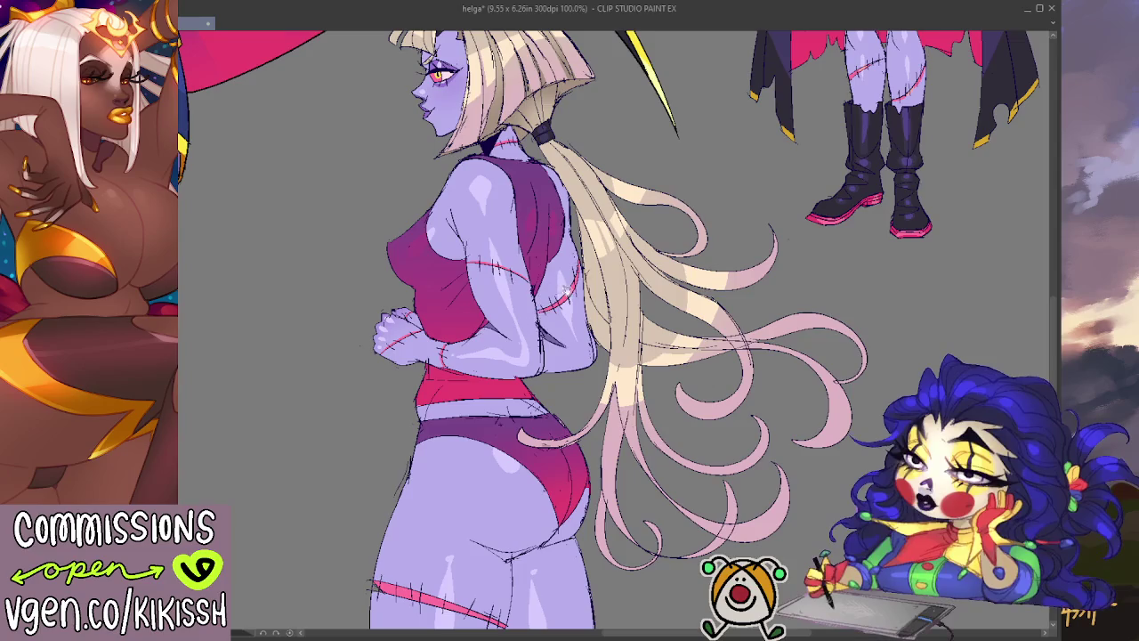
scroll(534, 373, "down", 5)
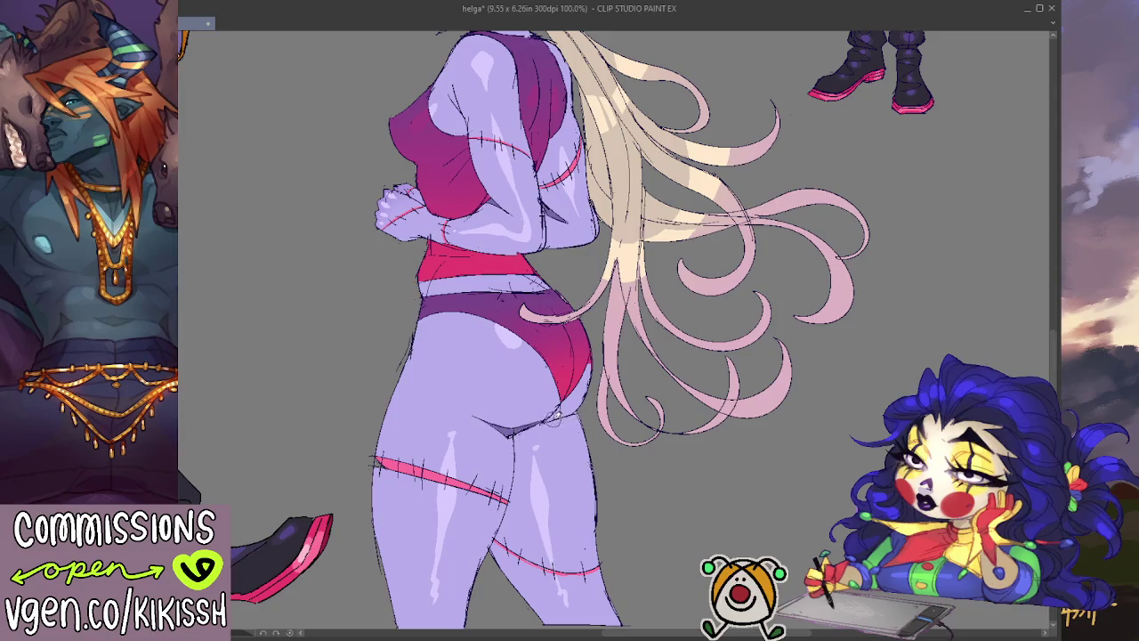
left_click_drag(575, 293, 579, 323)
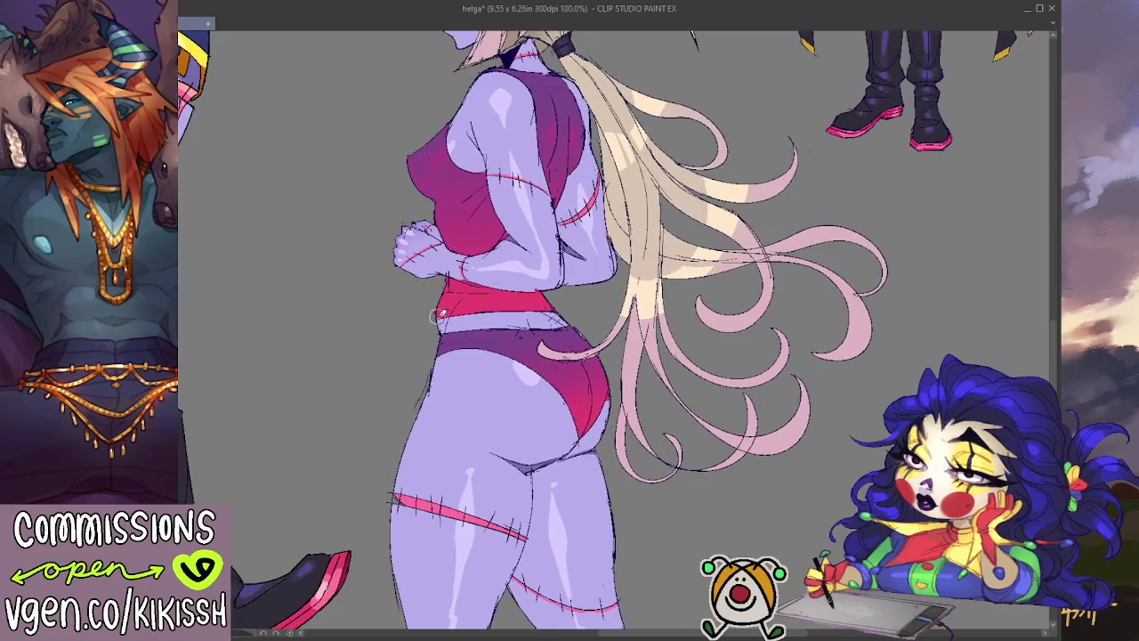
left_click_drag(522, 272, 537, 323)
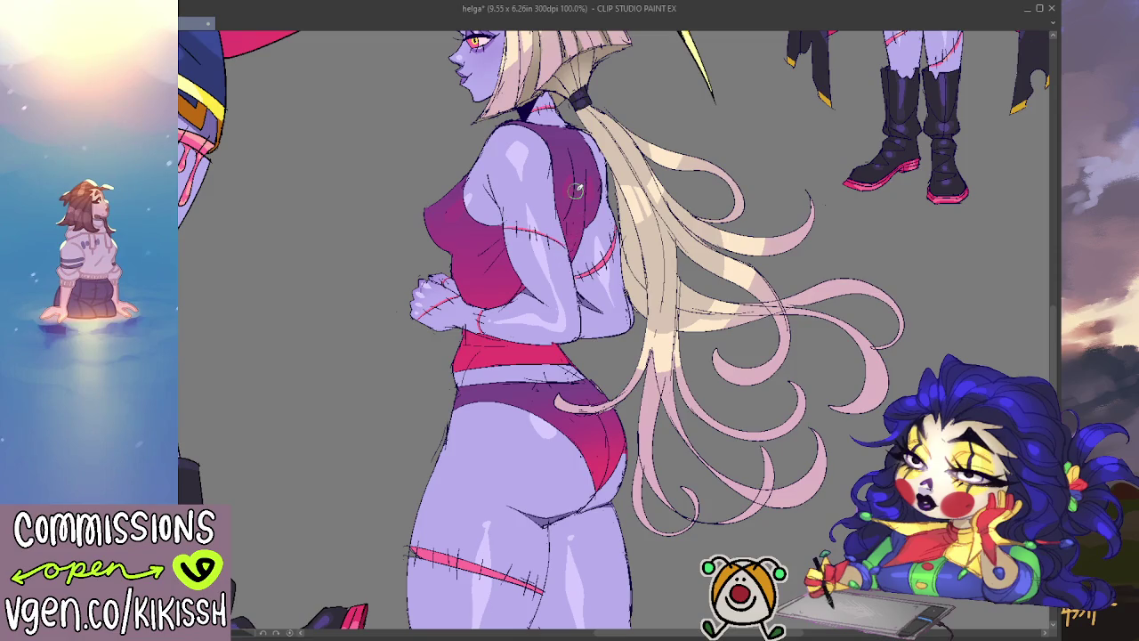
- Brush a light stroke on the cheek beside the eye and another at the forehead hairline
scroll(576, 190, "down", 2)
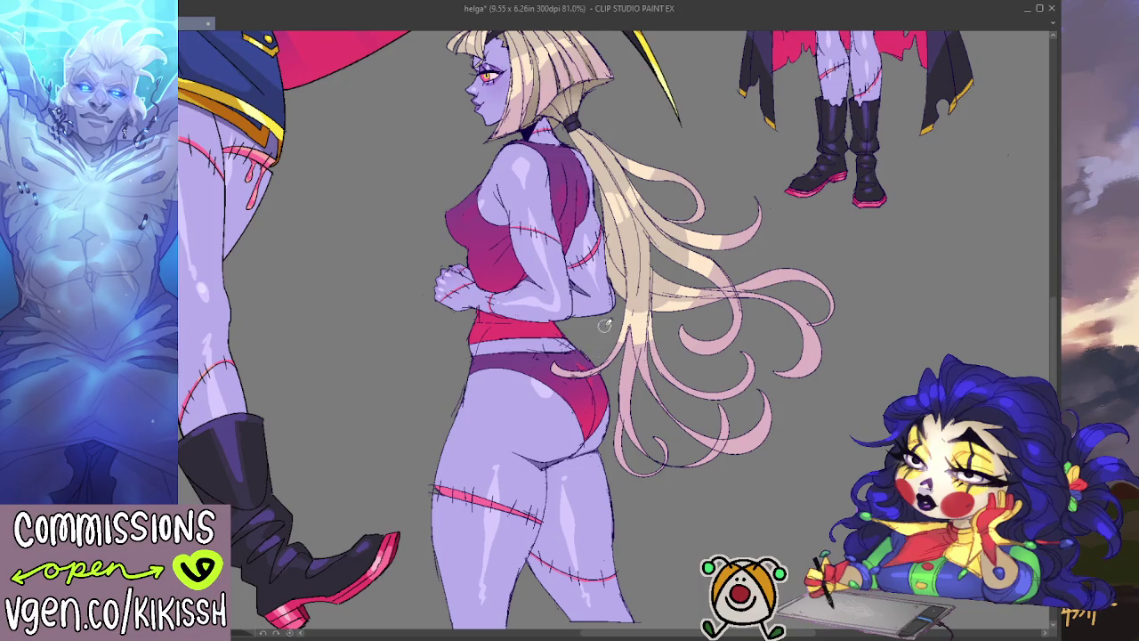
scroll(604, 326, "down", 2)
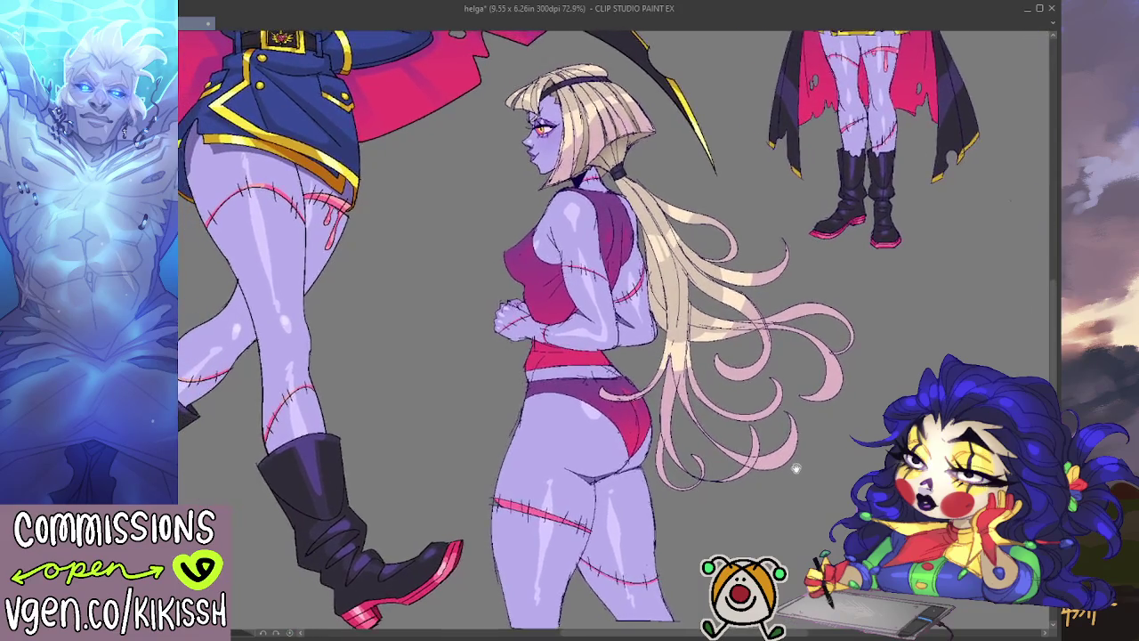
left_click_drag(720, 349, 755, 356)
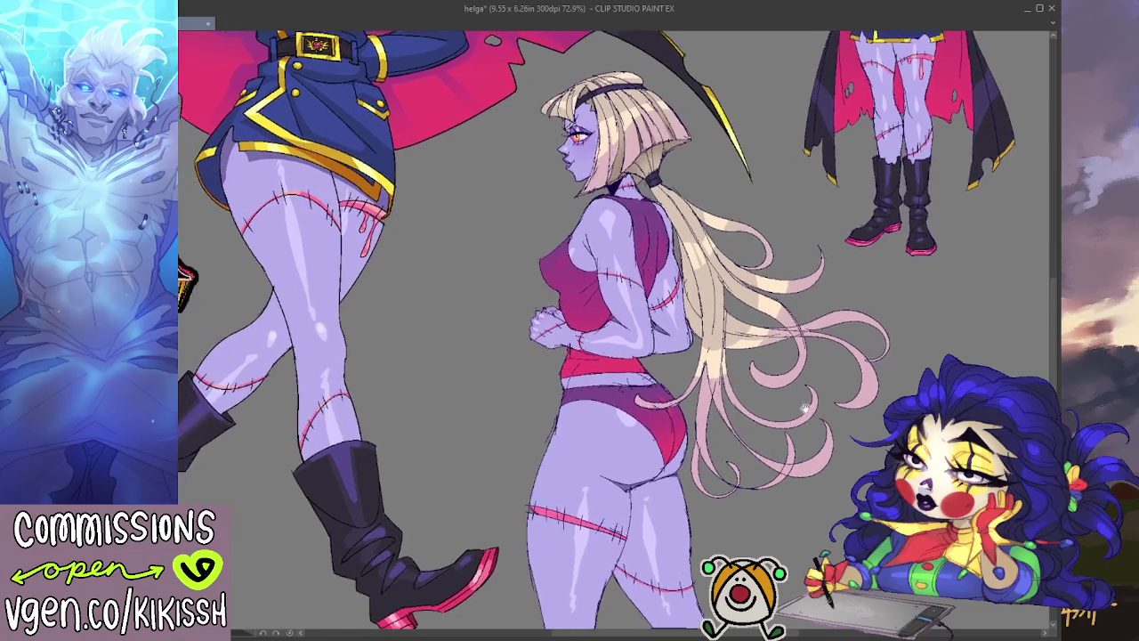
left_click_drag(770, 429, 767, 420)
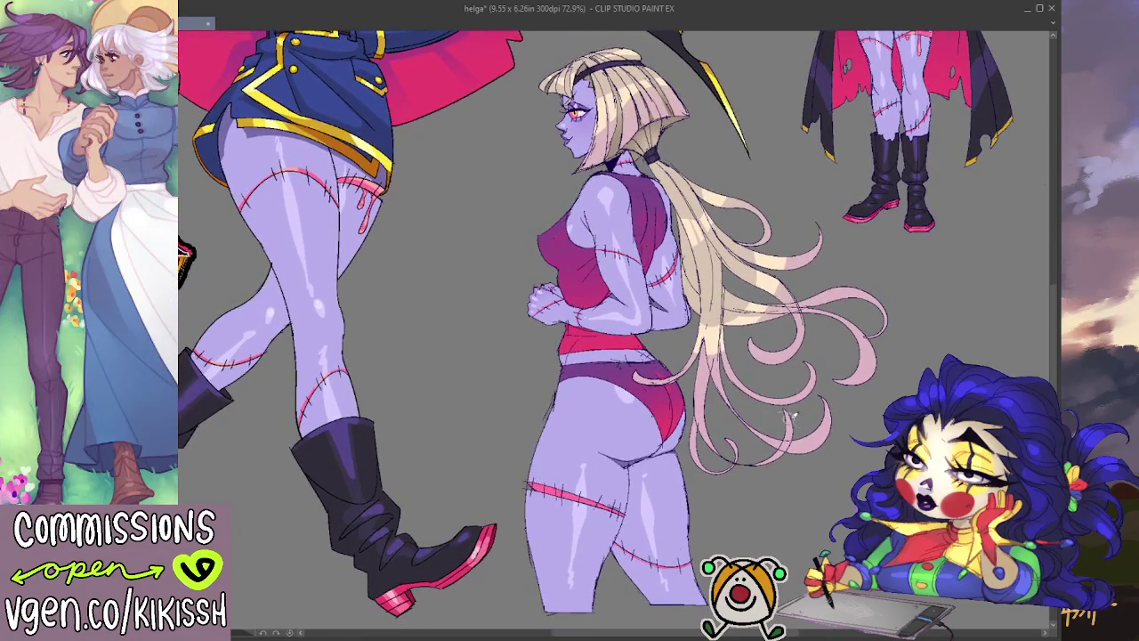
scroll(756, 416, "up", 3)
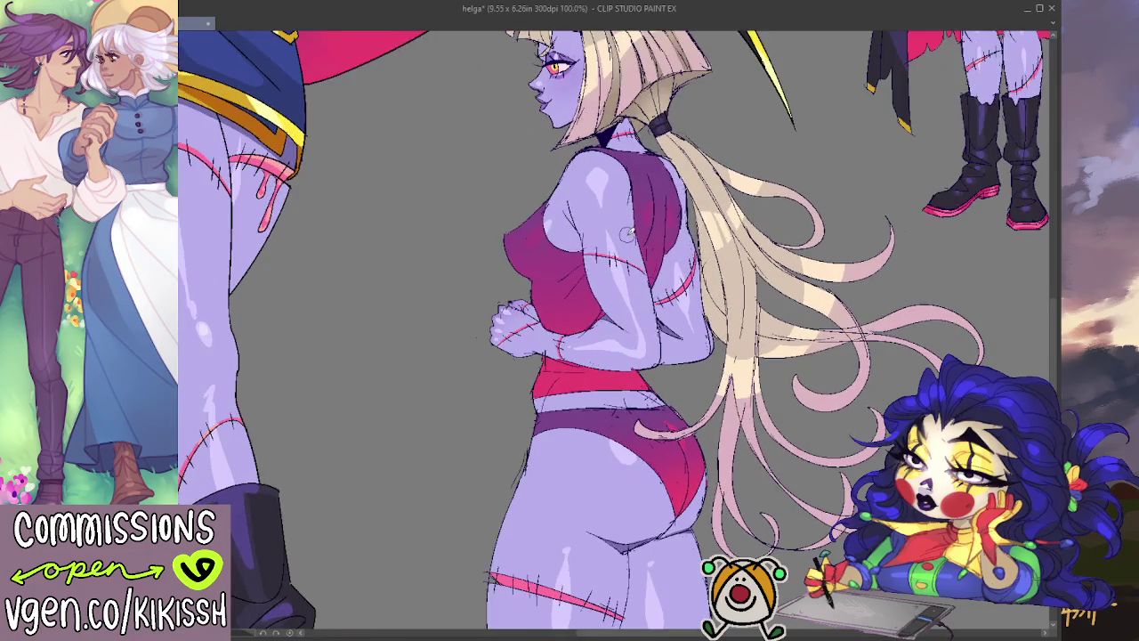
scroll(605, 174, "up", 3)
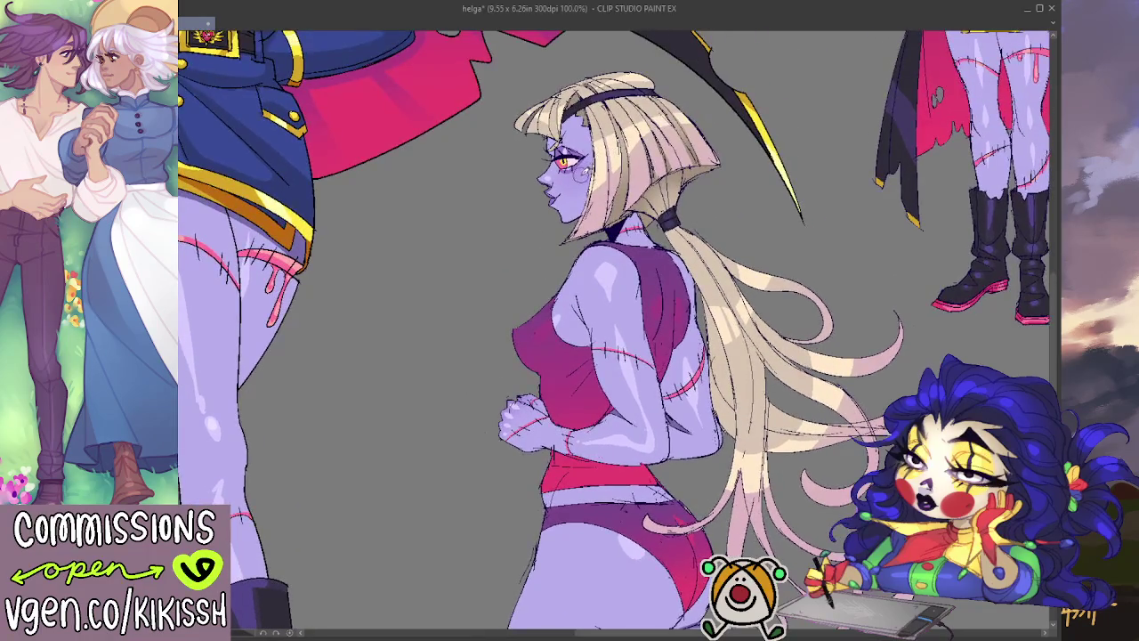
left_click_drag(580, 174, 594, 168)
left_click_drag(576, 113, 588, 126)
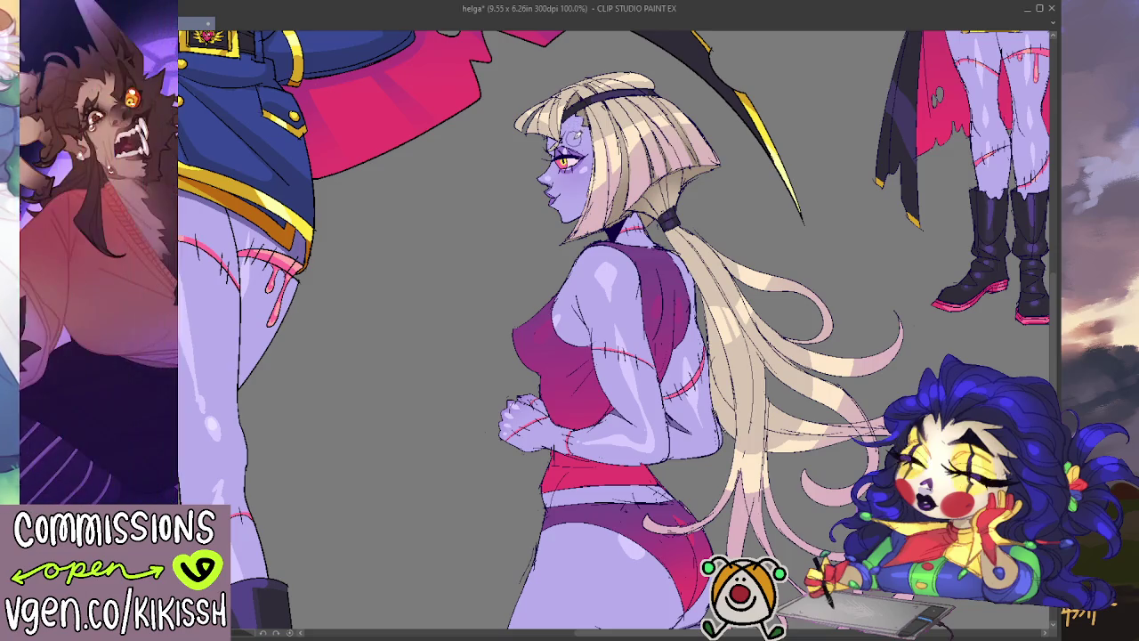
left_click_drag(665, 133, 688, 136)
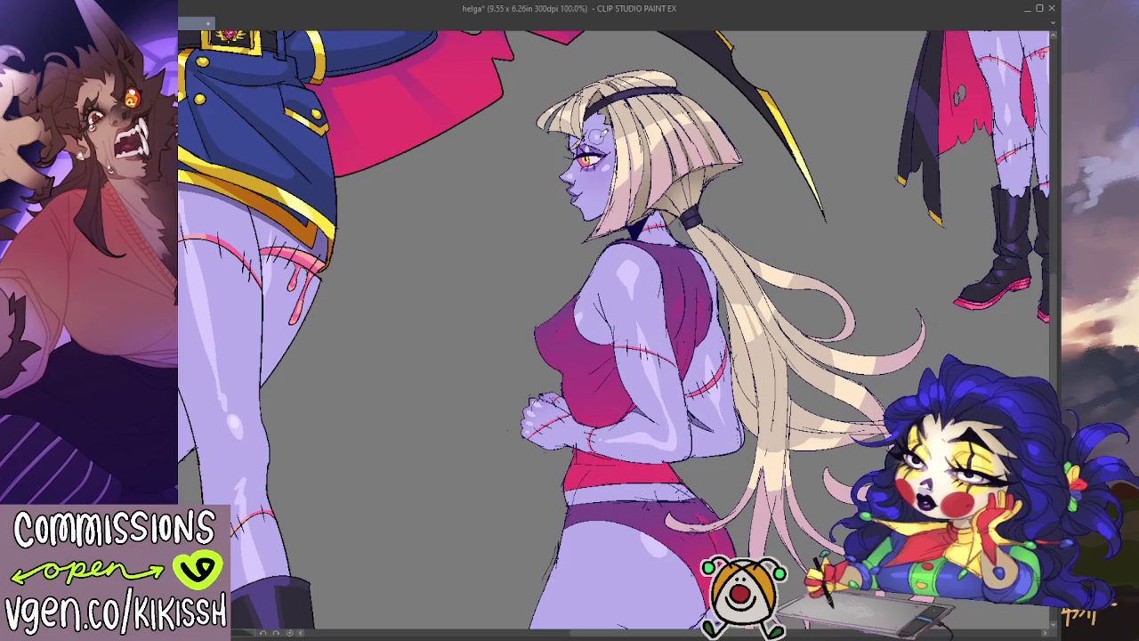
mouse_move(759, 188)
left_mouse_down()
mouse_move(768, 146)
mouse_move(819, 271)
mouse_move(907, 411)
mouse_move(928, 510)
left_mouse_up()
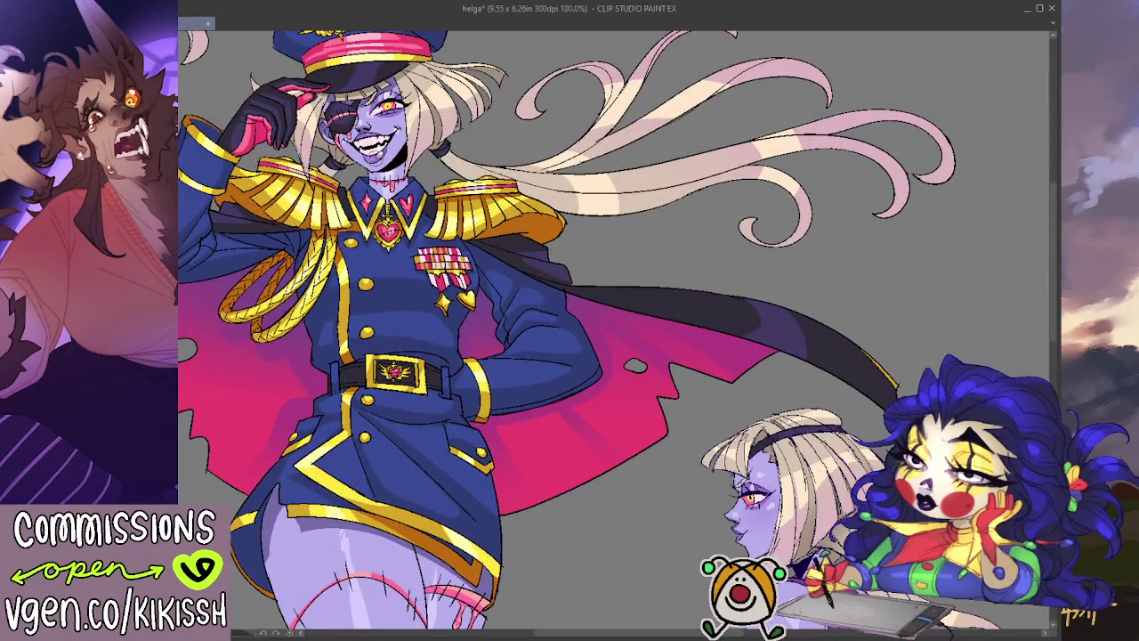
scroll(600, 279, "up", 3)
scroll(600, 279, "up", 2)
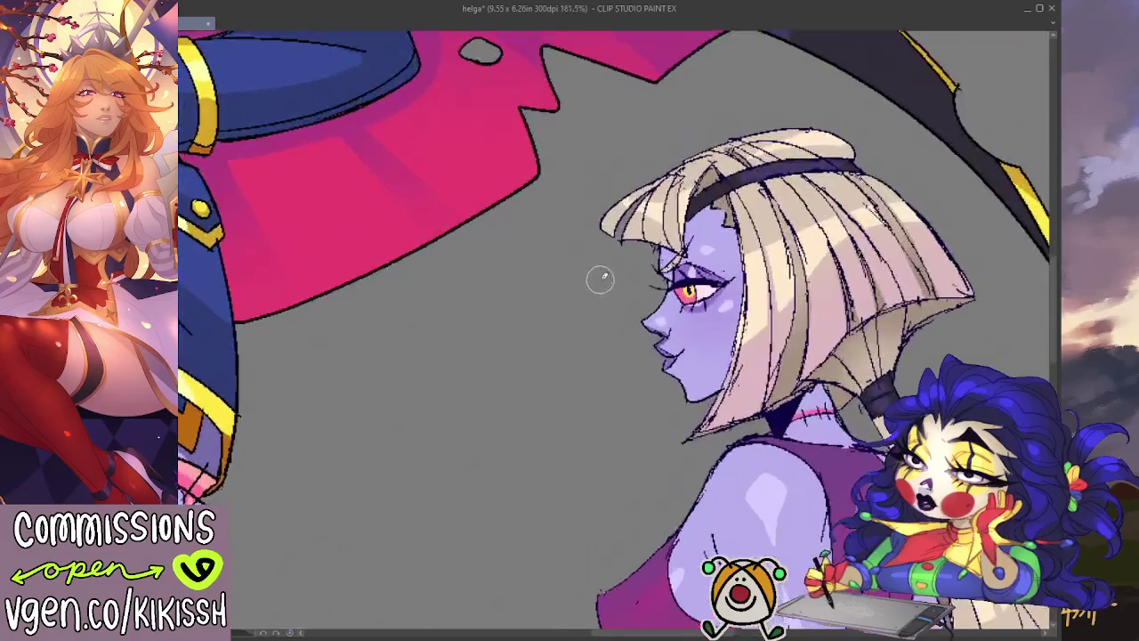
left_click_drag(693, 269, 649, 287)
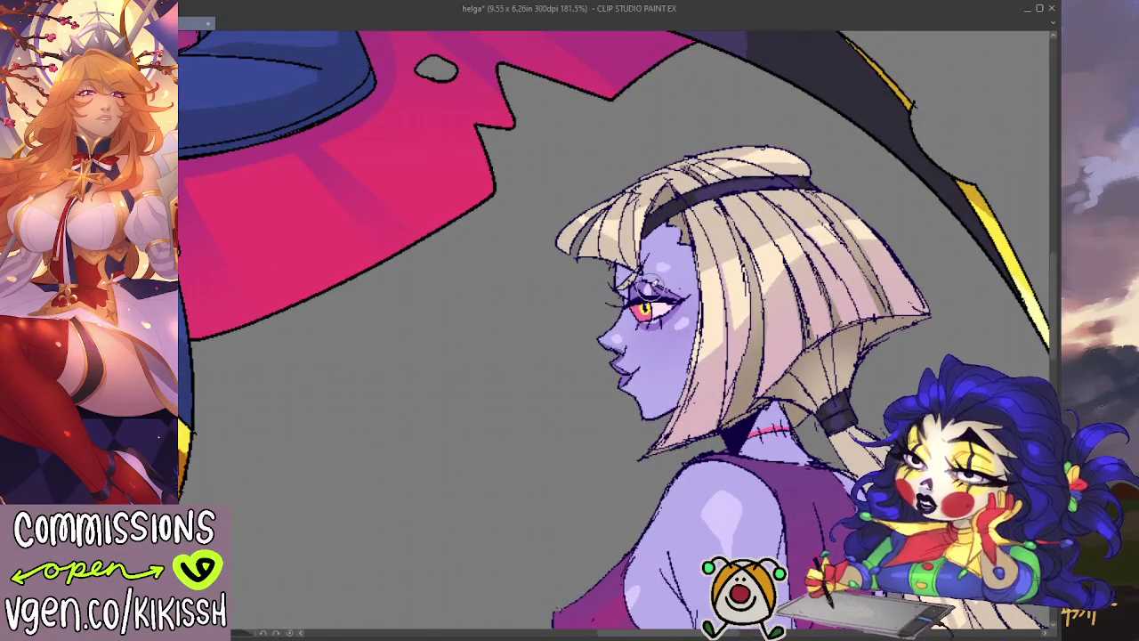